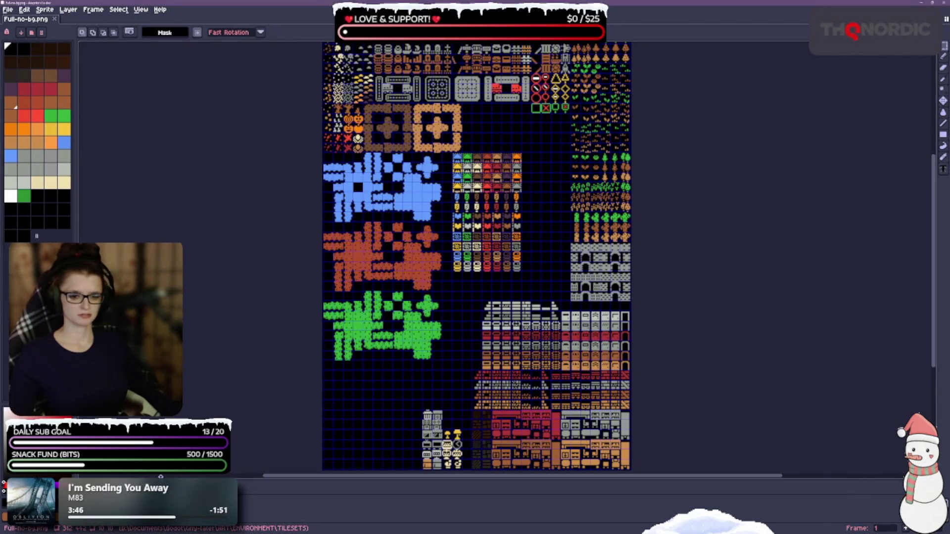
Open Full-no-bg.png's containing folder from its tab menu to load full_test.png into Aseprite
drag(161, 477, 161, 482)
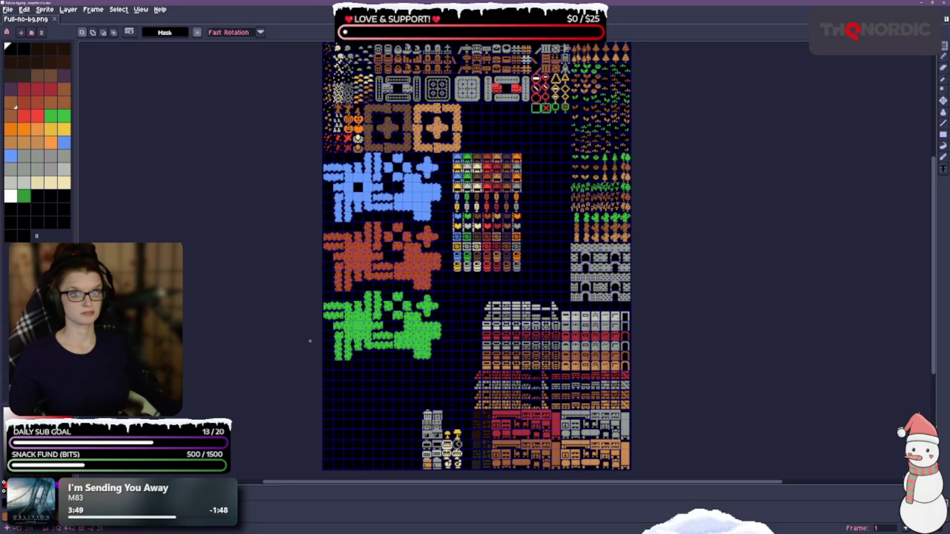
scroll(208, 306, down, 1)
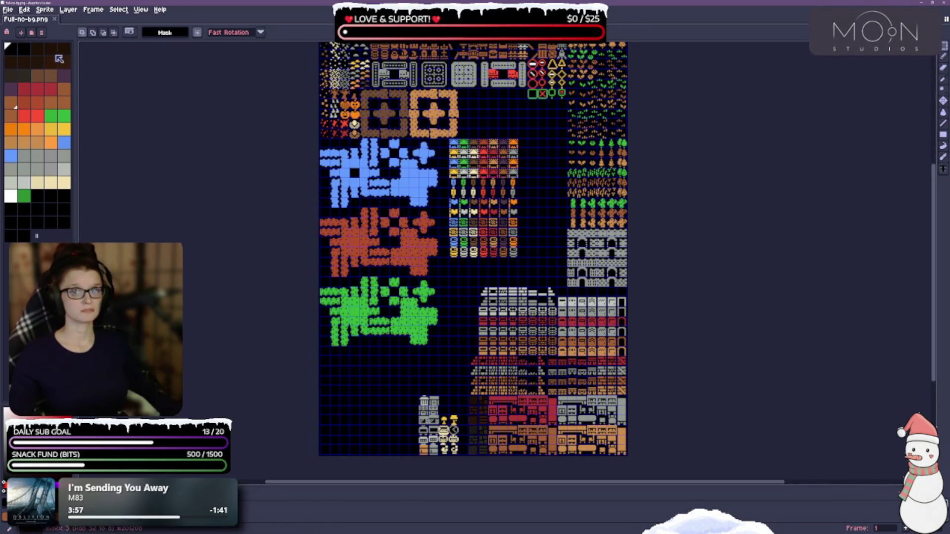
right_click(36, 23)
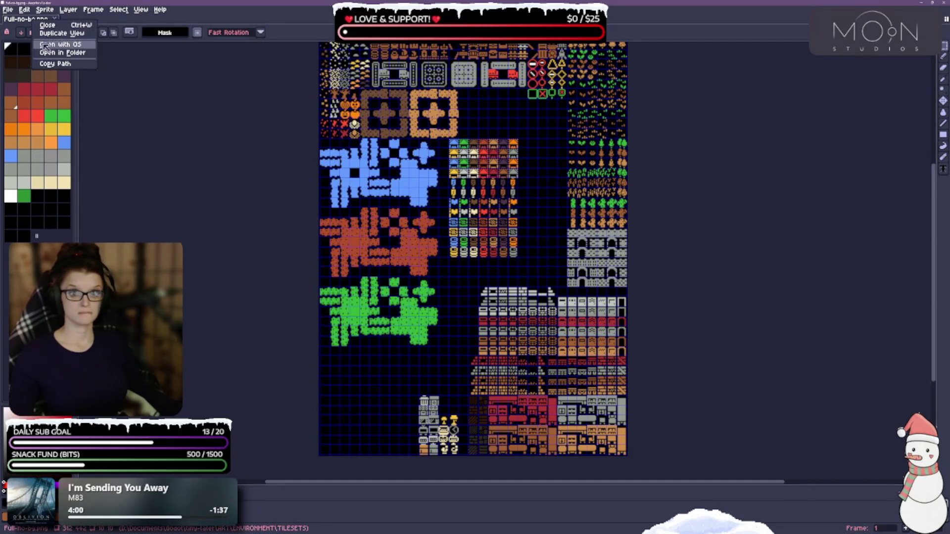
click(62, 52)
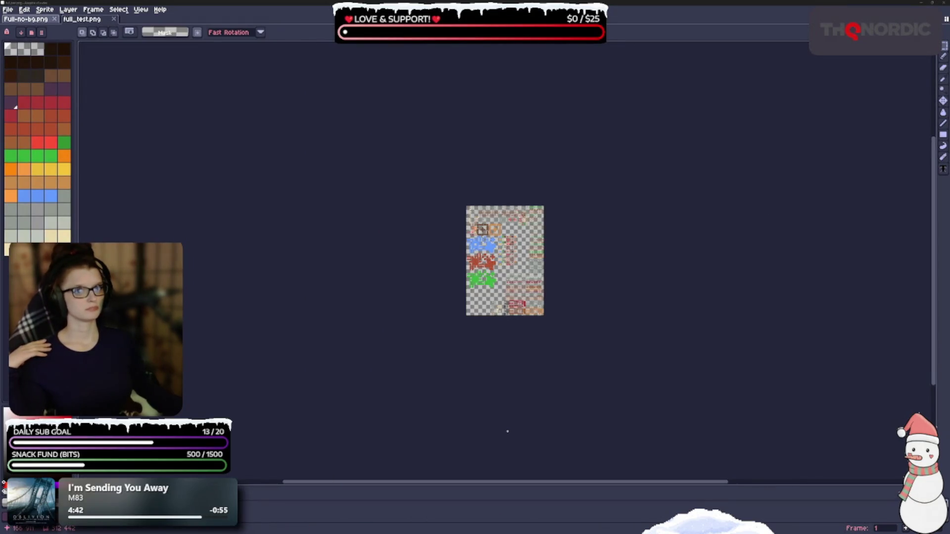
Zoom in and pan across full_test.png's transparent tiles, then switch back to Full-no-bg.png
scroll(534, 368, up, 5)
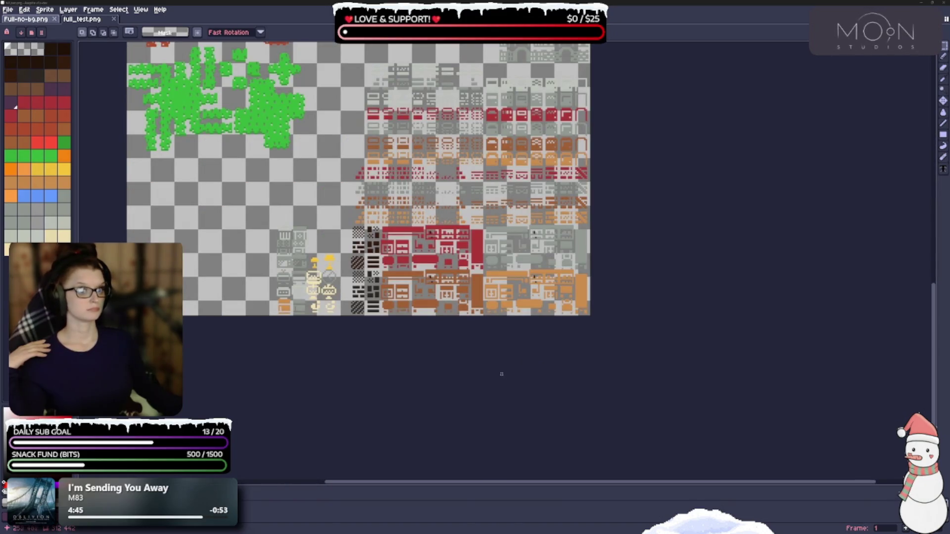
mouse_move(475, 267)
mouse_down()
mouse_move(524, 296)
mouse_move(501, 310)
mouse_up()
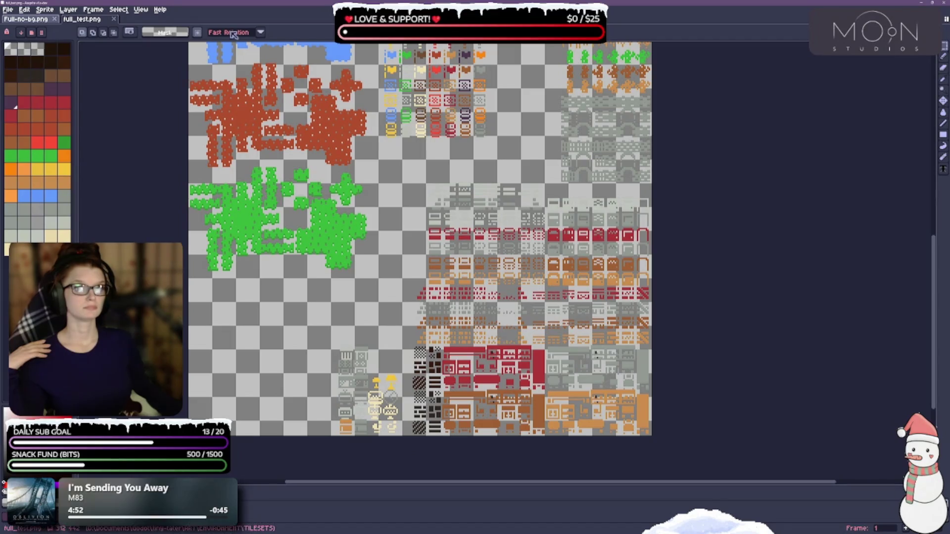
click(44, 21)
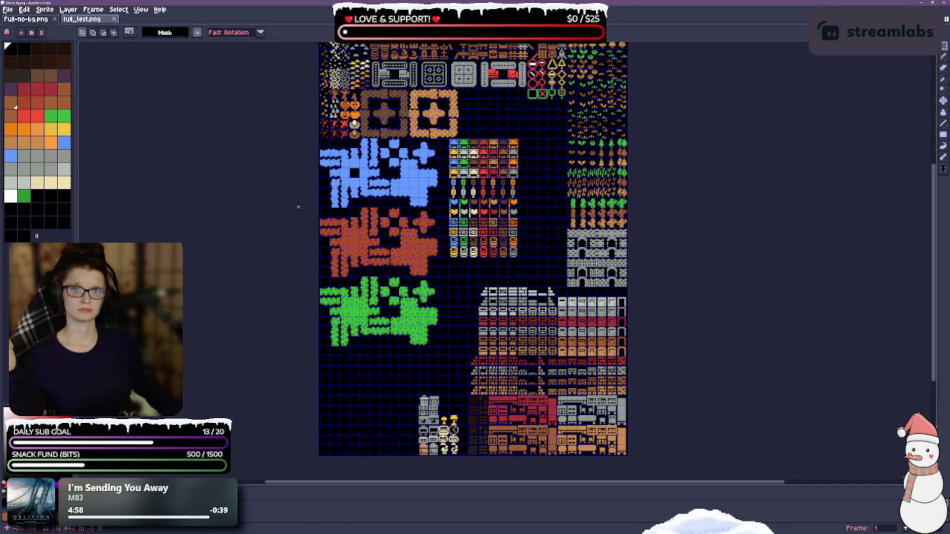
On full_test.png, check that the transparent colour's hex value is 000000
click(81, 22)
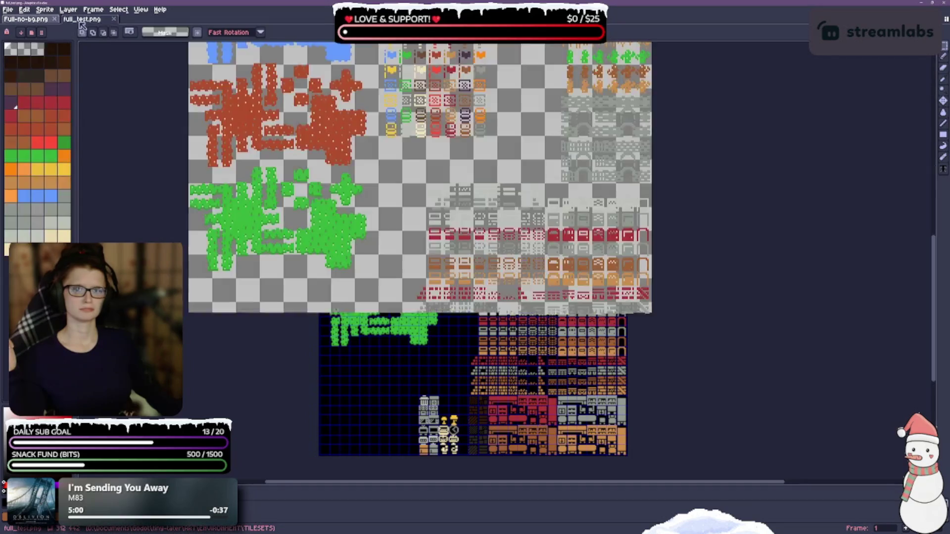
click(164, 32)
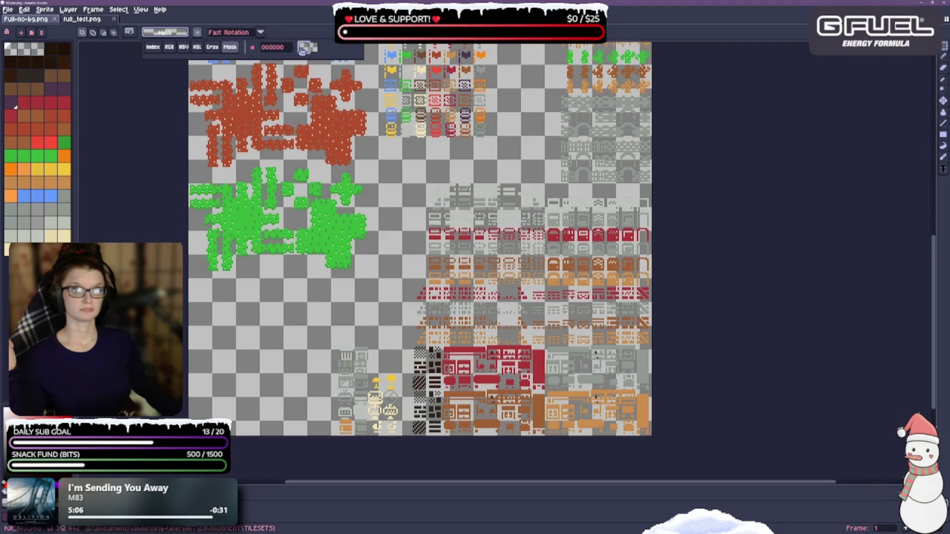
click(275, 48)
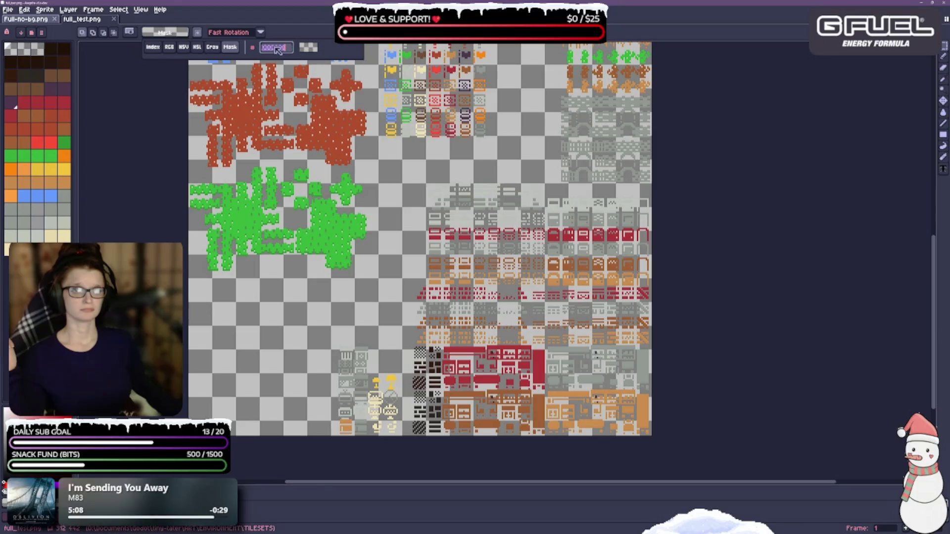
click(307, 48)
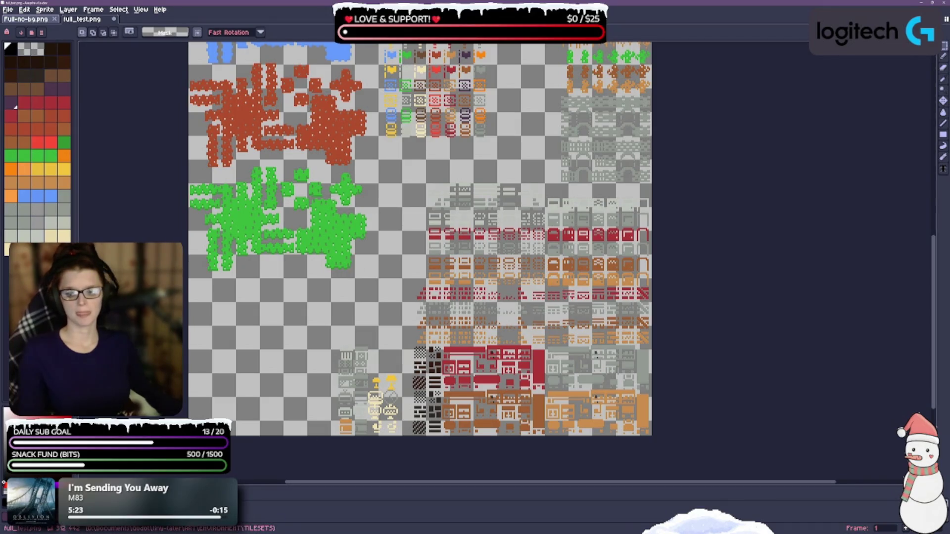
click(165, 32)
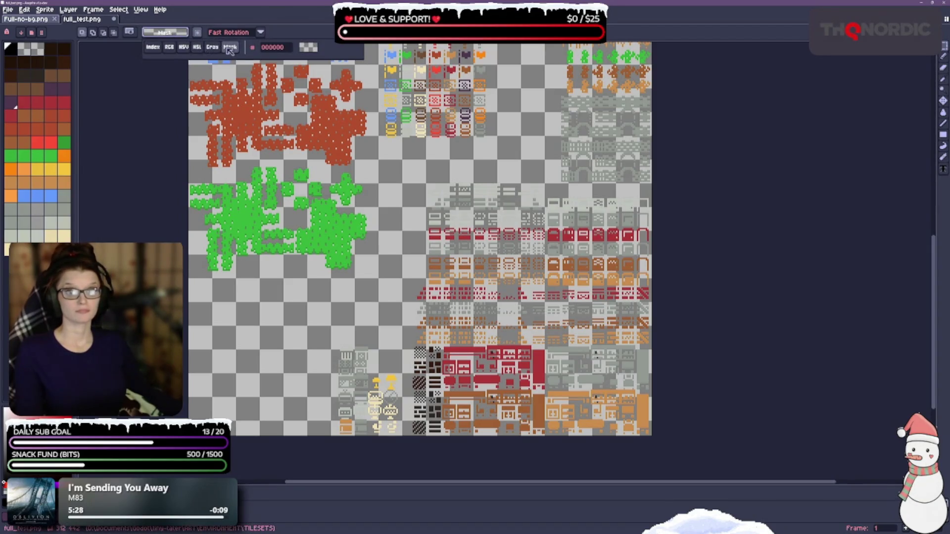
click(310, 50)
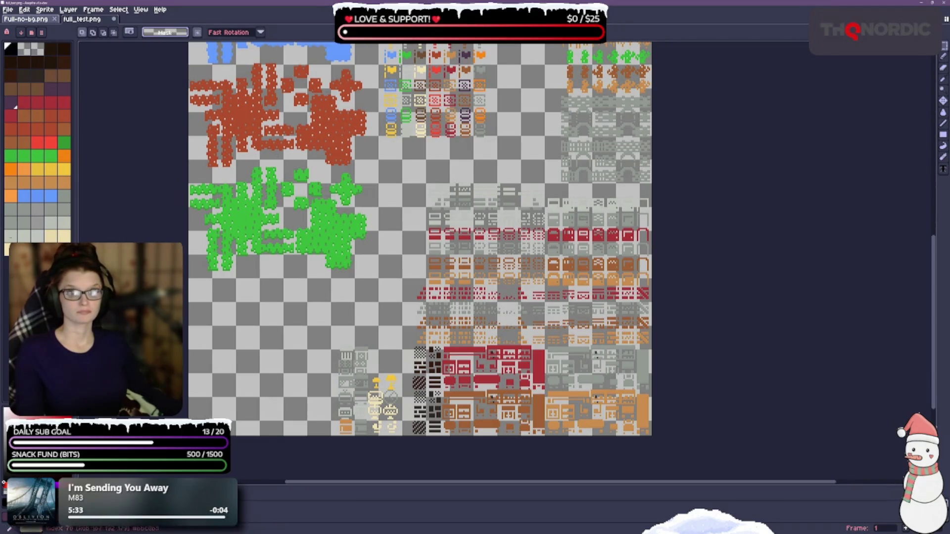
Select palette index 0 and recheck the transparent colour setting
click(10, 49)
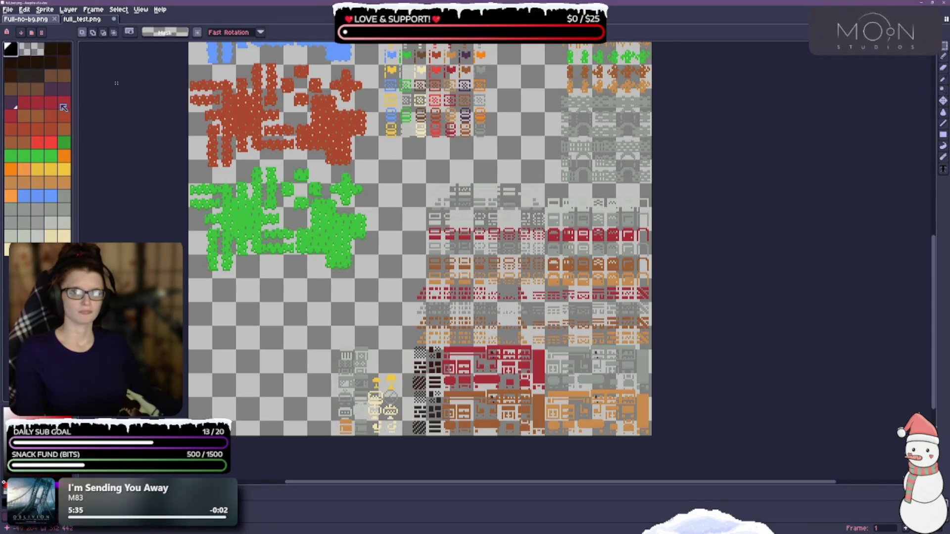
click(180, 33)
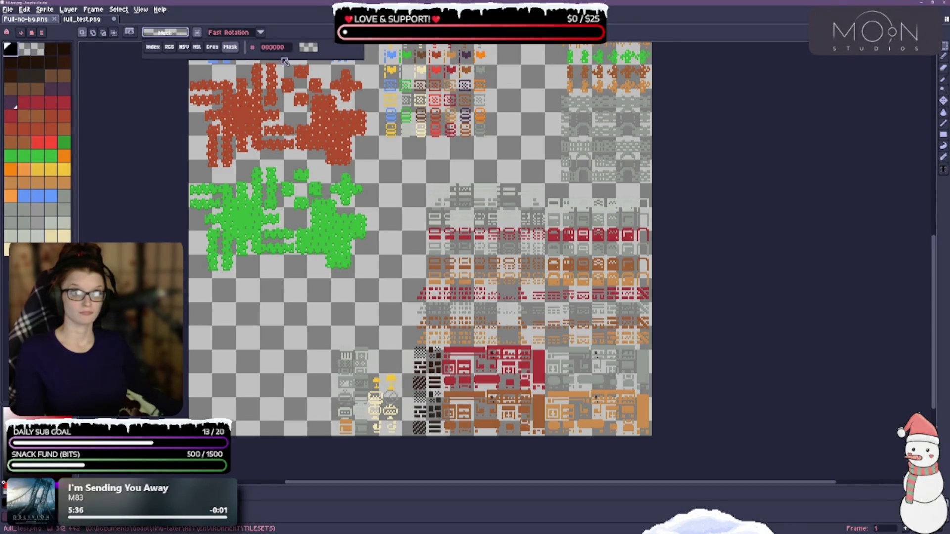
click(308, 48)
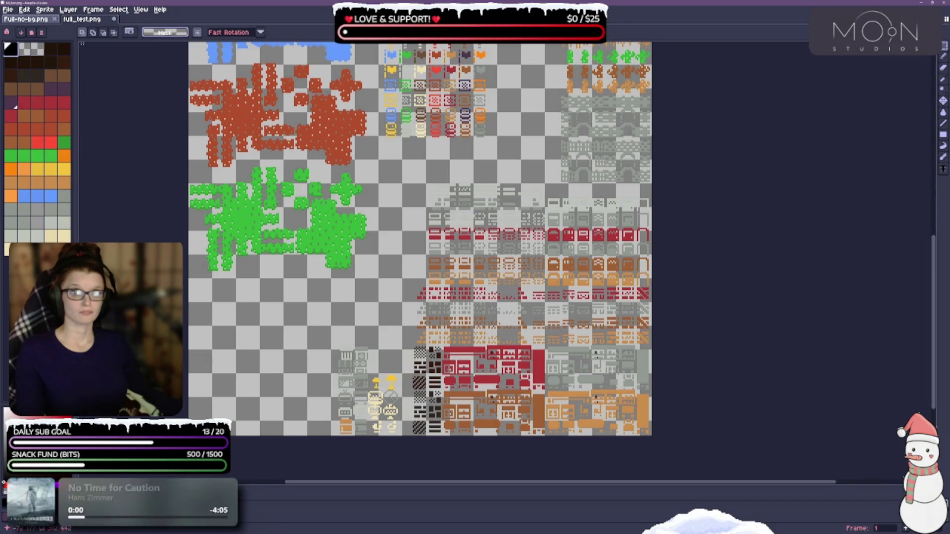
click(12, 59)
key(bracketleft)
key(bracketleft)
key(bracketleft)
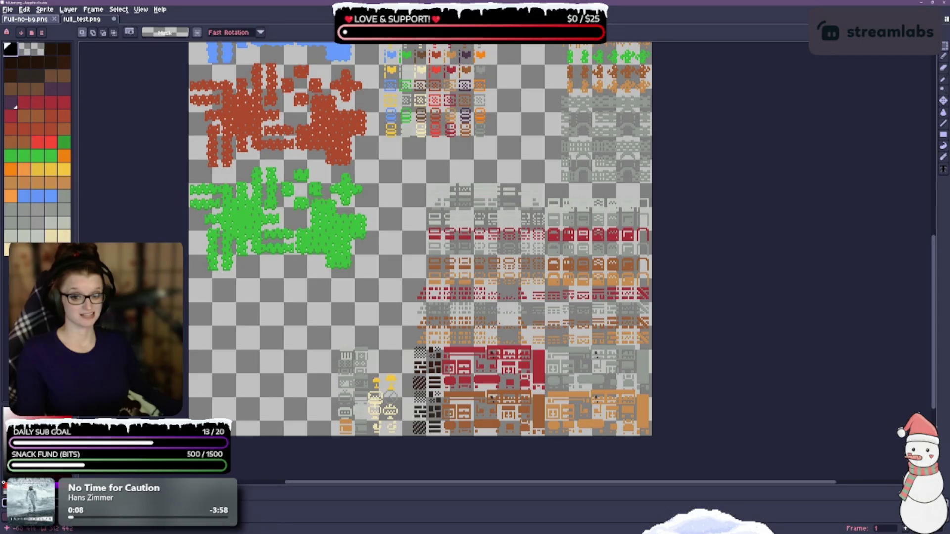
click(182, 31)
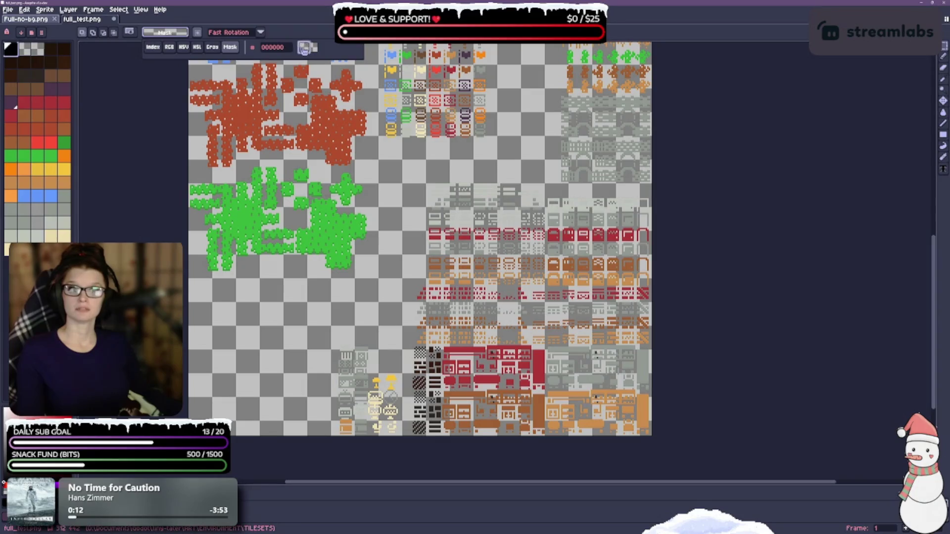
click(317, 71)
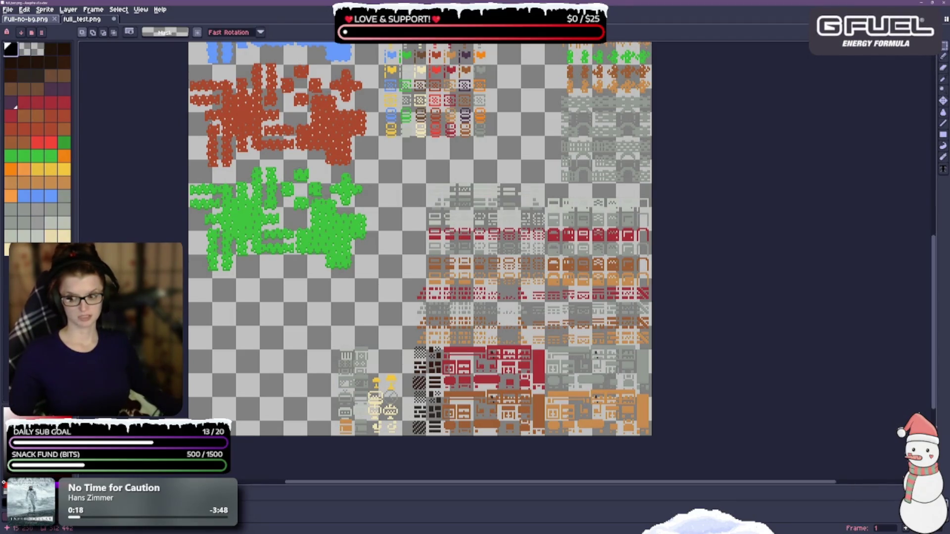
Save full_test.png and dock it in a split pane beside Full-no-bg.png
key(ctrl+s)
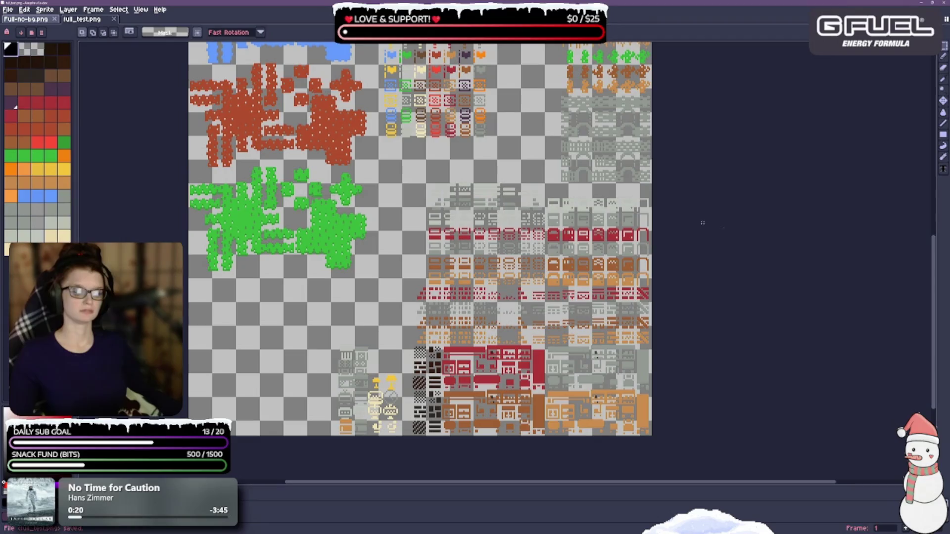
scroll(366, 276, down, 3)
scroll(371, 280, up, 3)
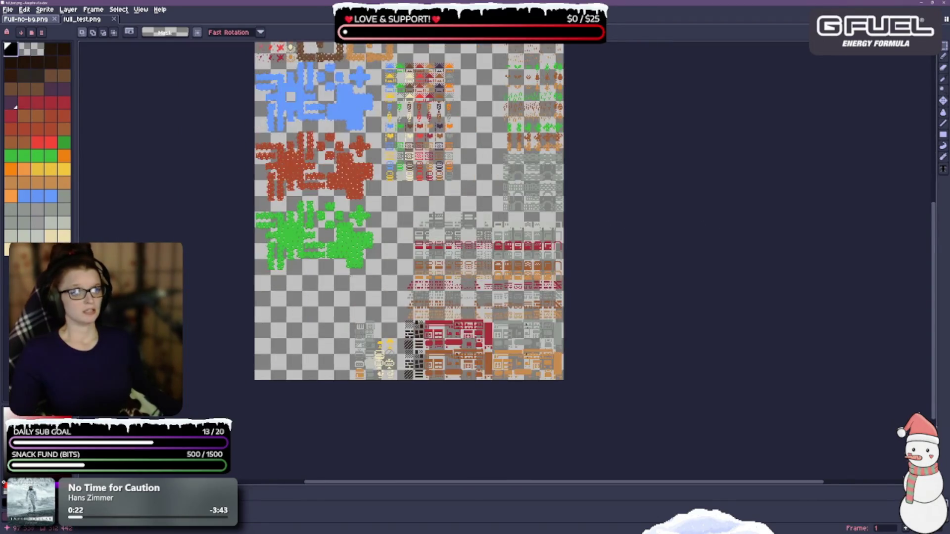
scroll(376, 283, down, 1)
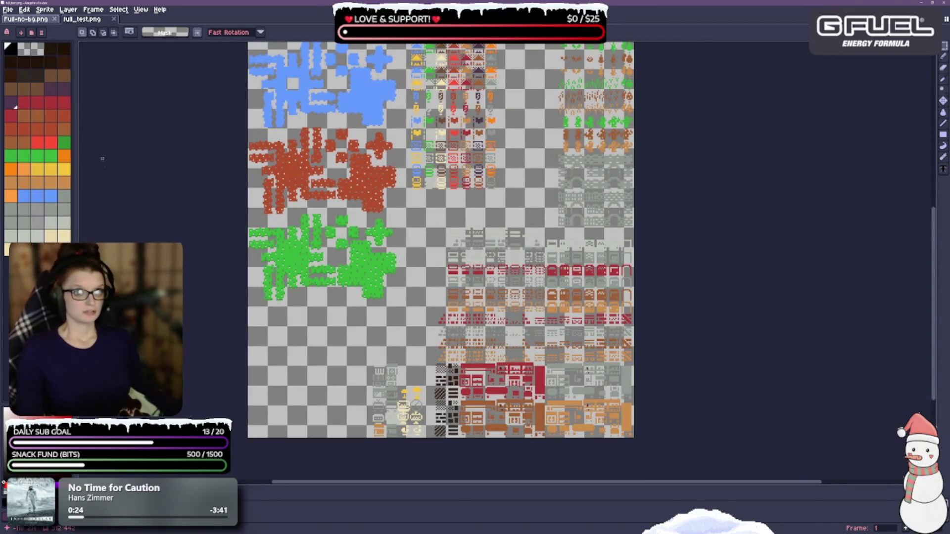
mouse_move(83, 19)
mouse_down()
mouse_move(730, 236)
mouse_move(947, 232)
mouse_move(914, 233)
mouse_move(906, 130)
mouse_move(930, 144)
mouse_up()
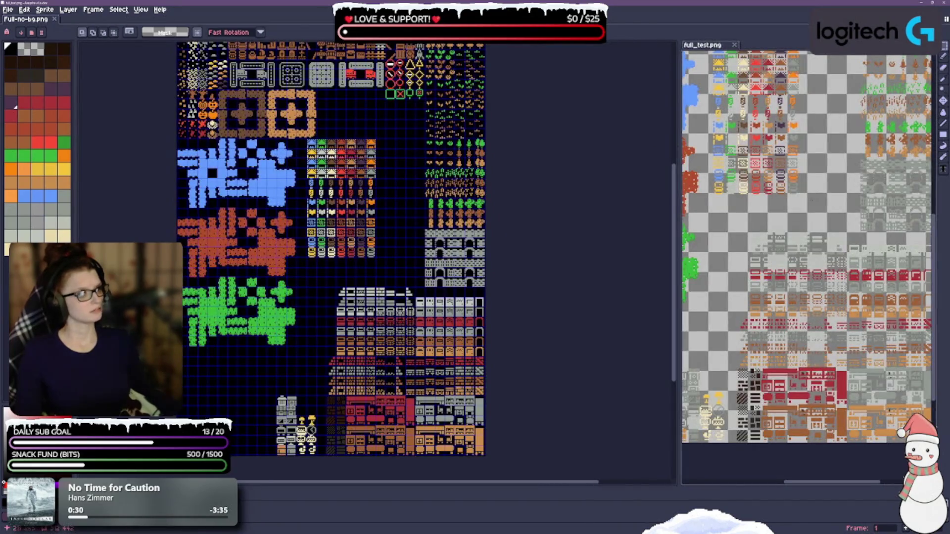
Widen the full_test.png pane, nudge the original tileset into view, and open the View menu
mouse_move(676, 313)
mouse_down()
mouse_move(542, 313)
mouse_move(615, 312)
mouse_move(569, 312)
mouse_up()
click(461, 300)
mouse_move(461, 300)
mouse_down()
mouse_move(471, 300)
mouse_move(471, 287)
mouse_up()
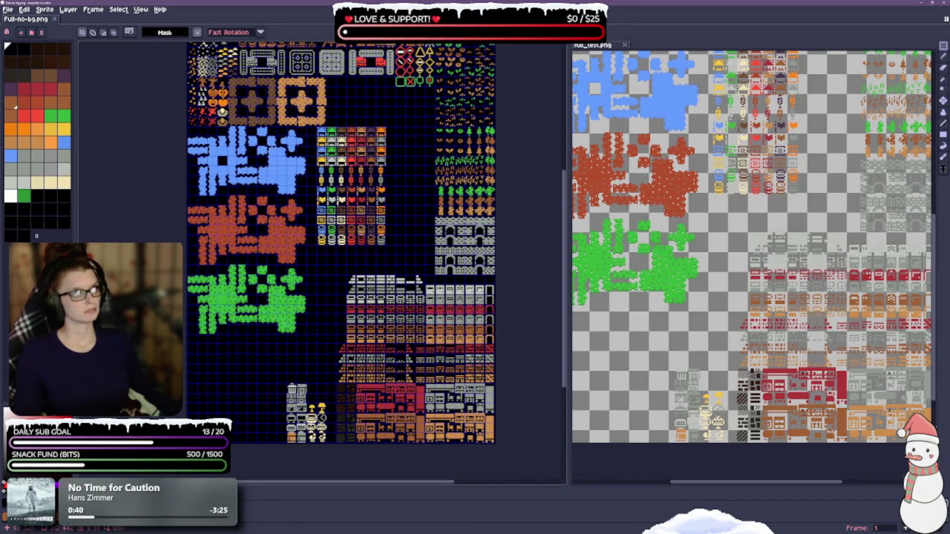
drag(471, 288, 469, 298)
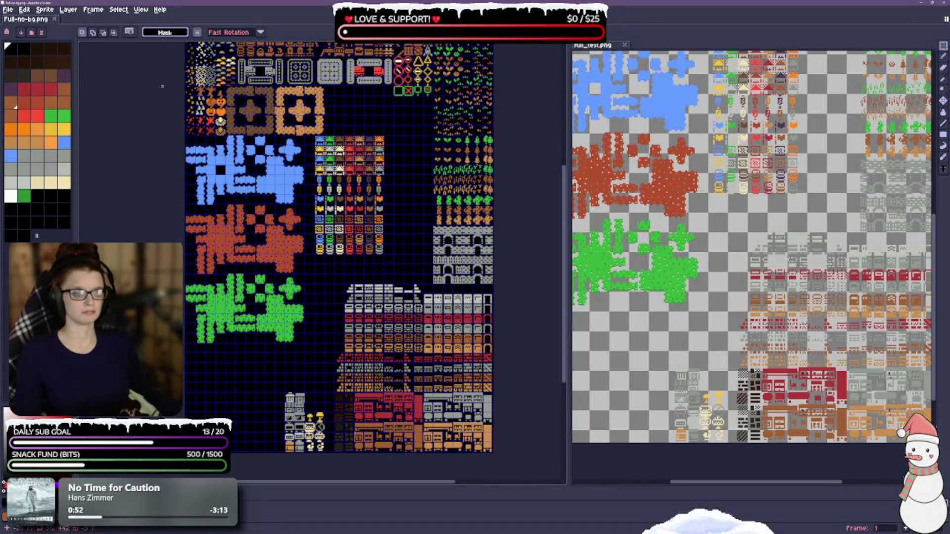
click(252, 377)
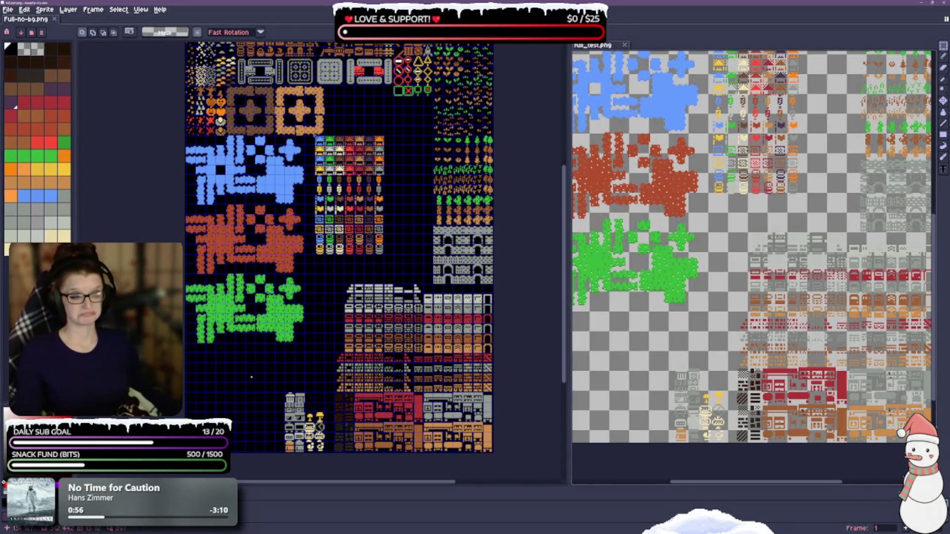
click(141, 10)
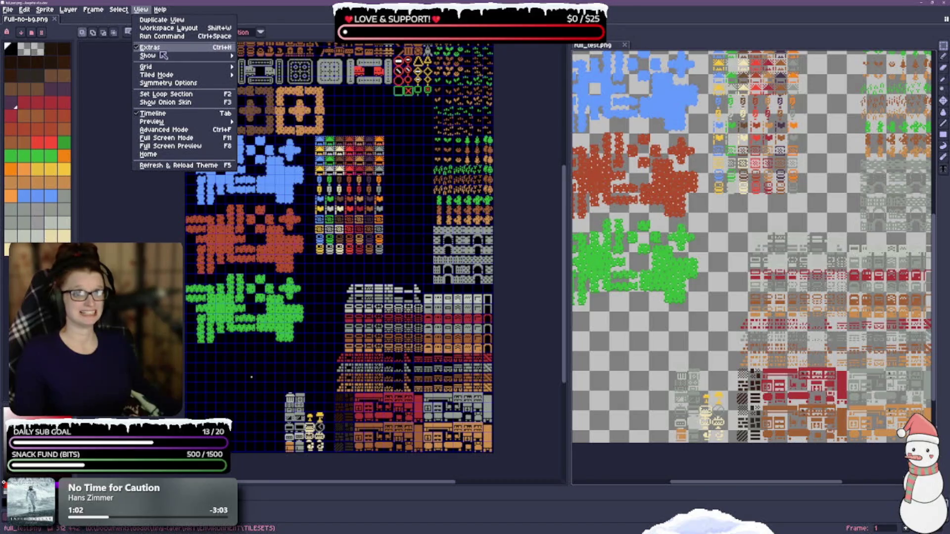
Enable Snap to Grid, then open Grid Settings showing a 16×16 grid at offset 0,0
mouse_move(162, 54)
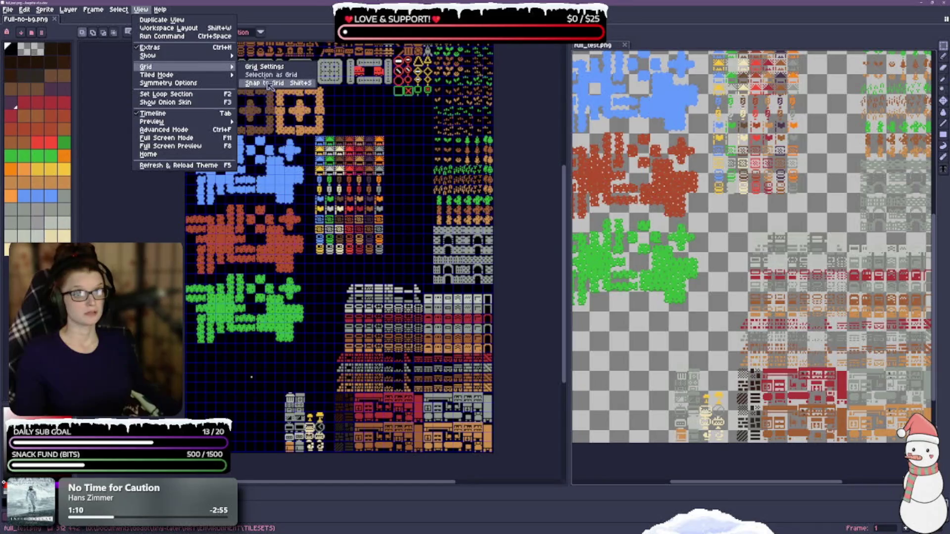
click(277, 83)
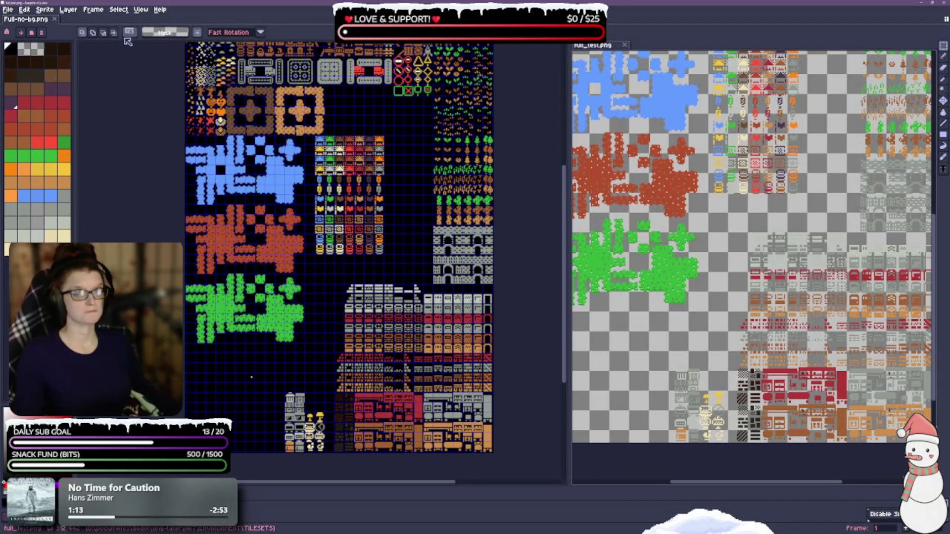
click(140, 8)
mouse_move(203, 59)
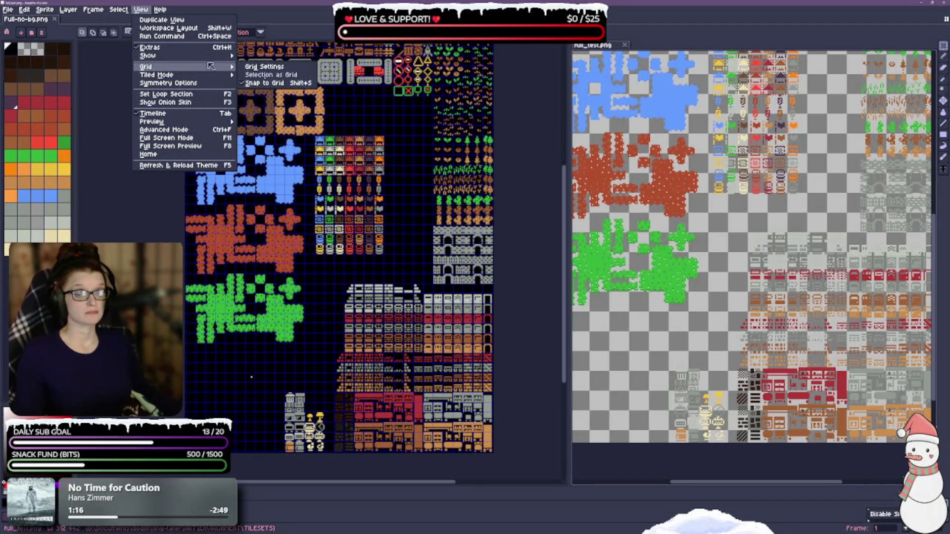
click(140, 9)
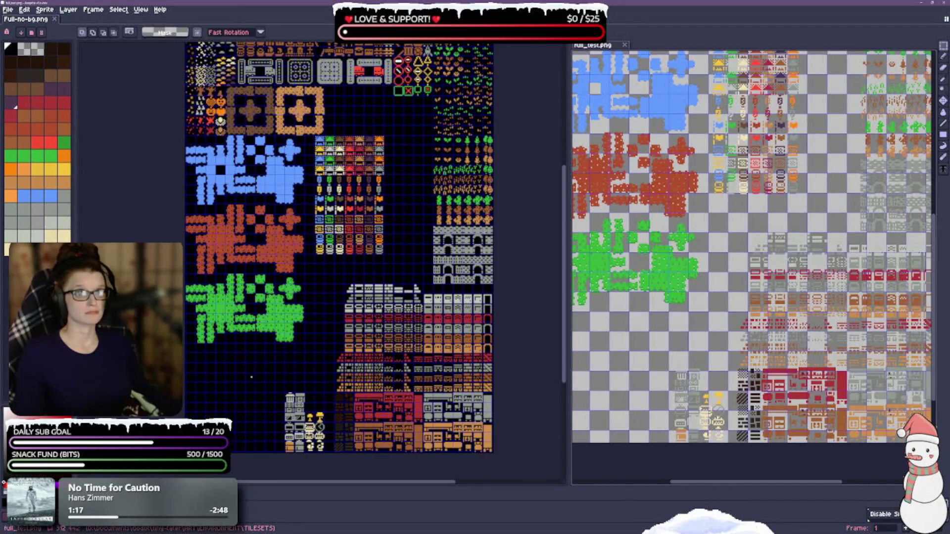
click(122, 10)
mouse_move(140, 9)
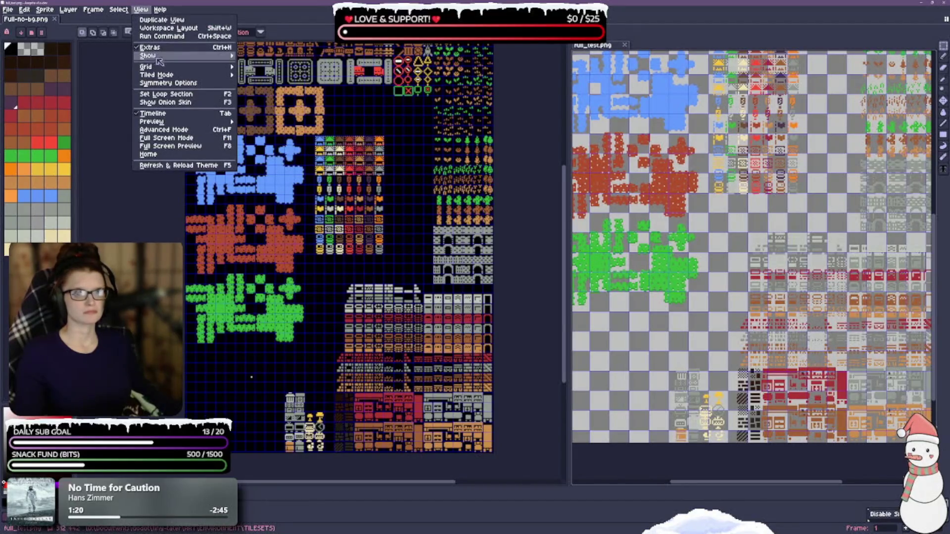
mouse_move(163, 67)
click(264, 69)
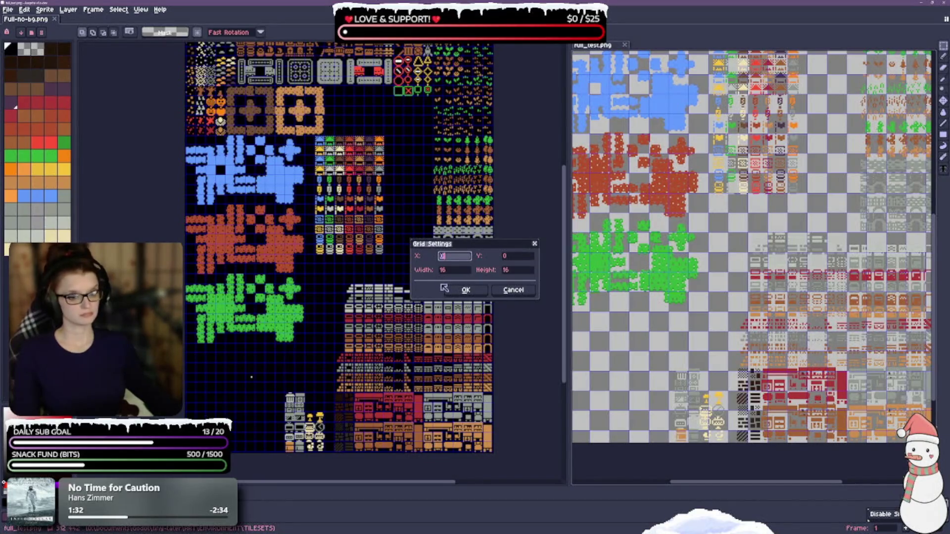
Change the grid width and height from 16 to 8 and apply
click(453, 271)
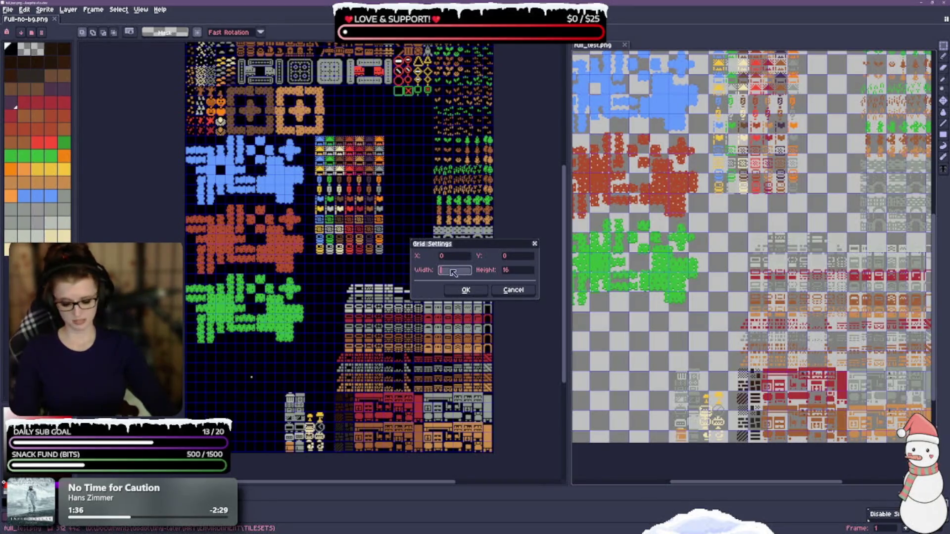
key(Tab)
text(8)
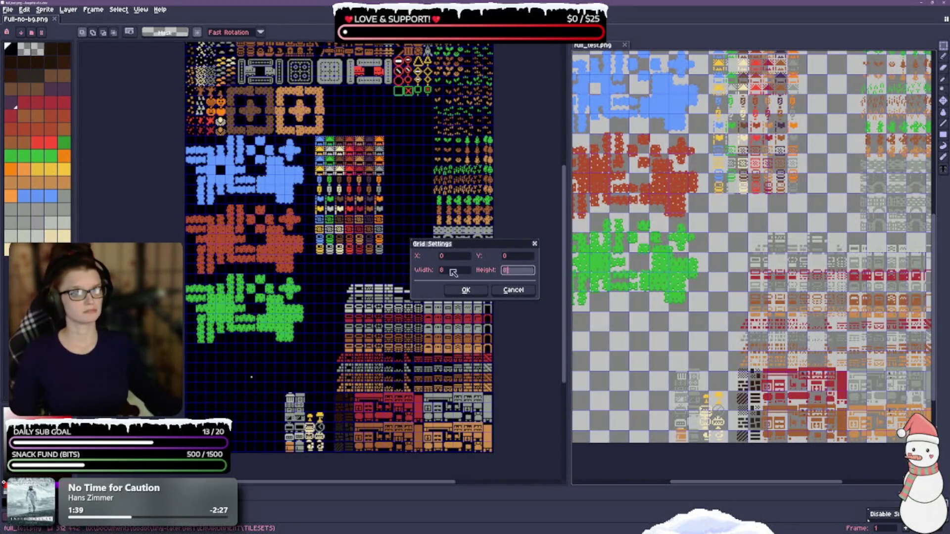
click(467, 292)
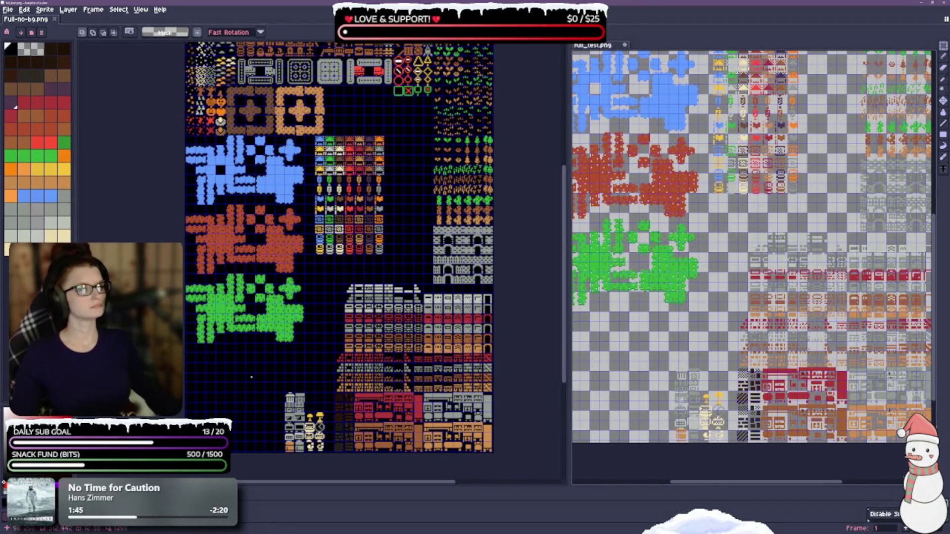
Pan full_test.png to show its top tile rows and drag the splitter left to widen its pane
drag(716, 250, 740, 396)
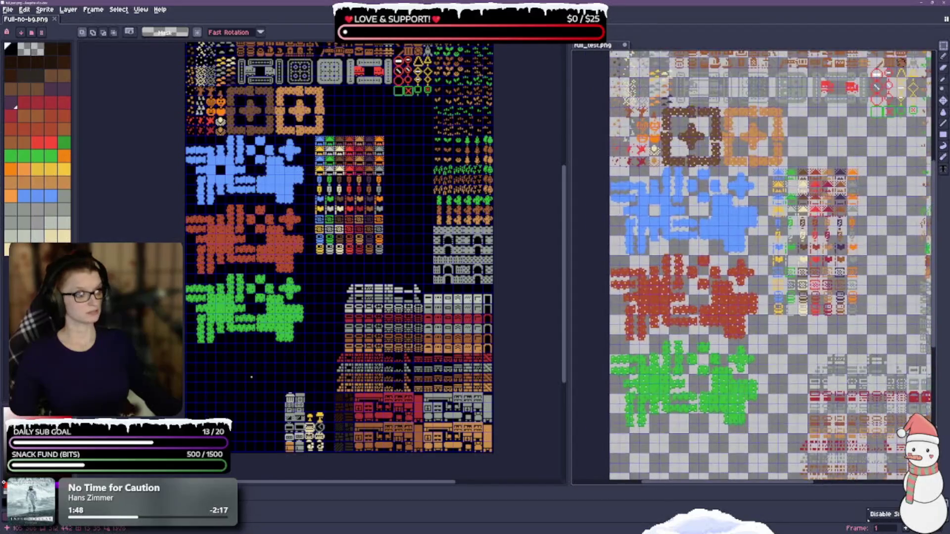
drag(739, 247, 731, 391)
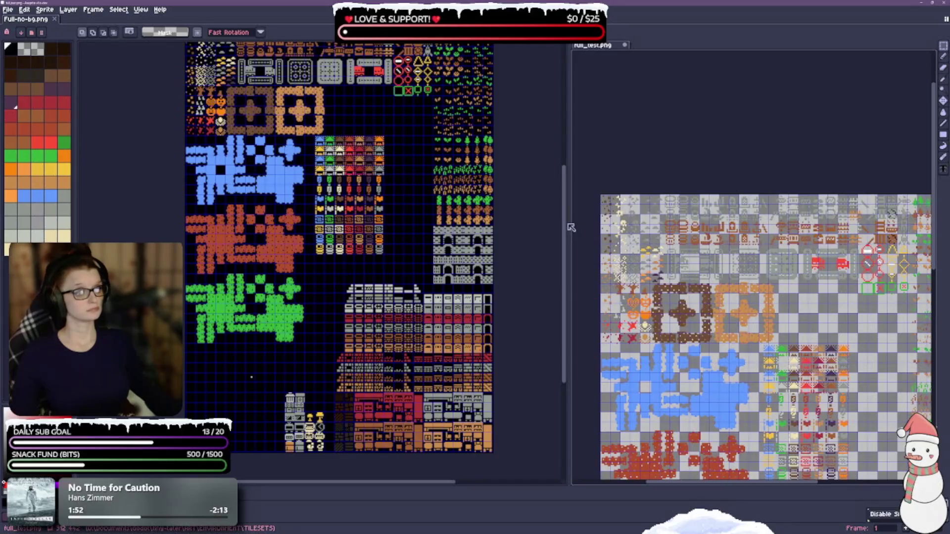
drag(567, 223, 491, 223)
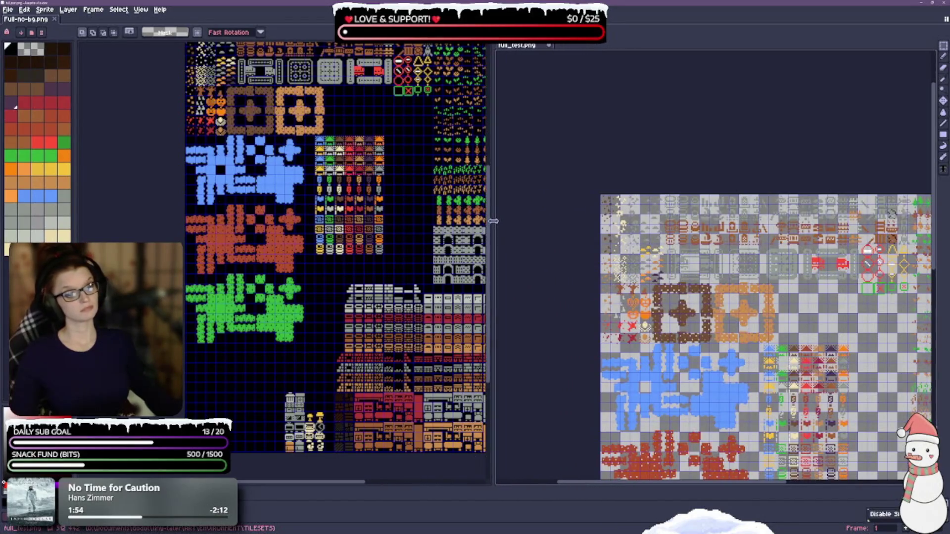
Nudge the original sheet, zoom on full_test.png's top-left tiles, and open the View menu
drag(420, 273, 379, 285)
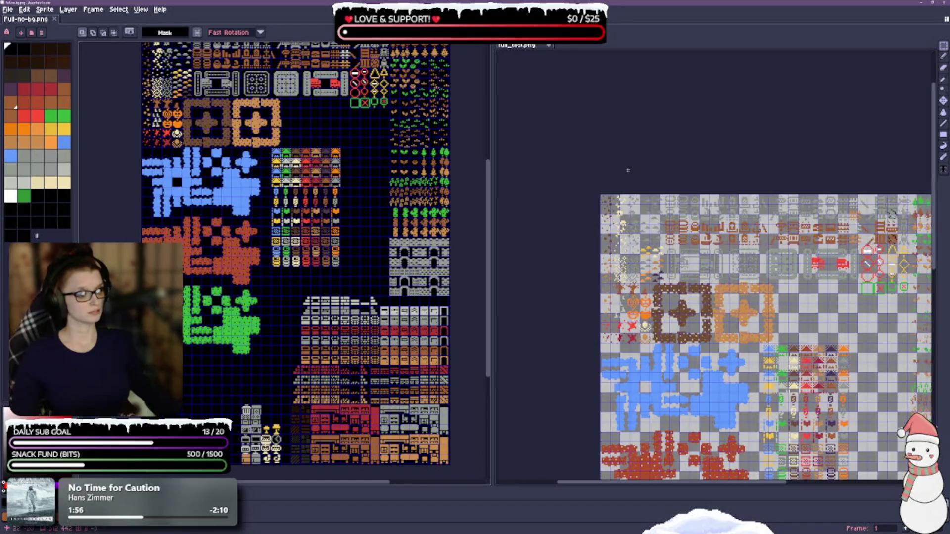
scroll(675, 321, up, 5)
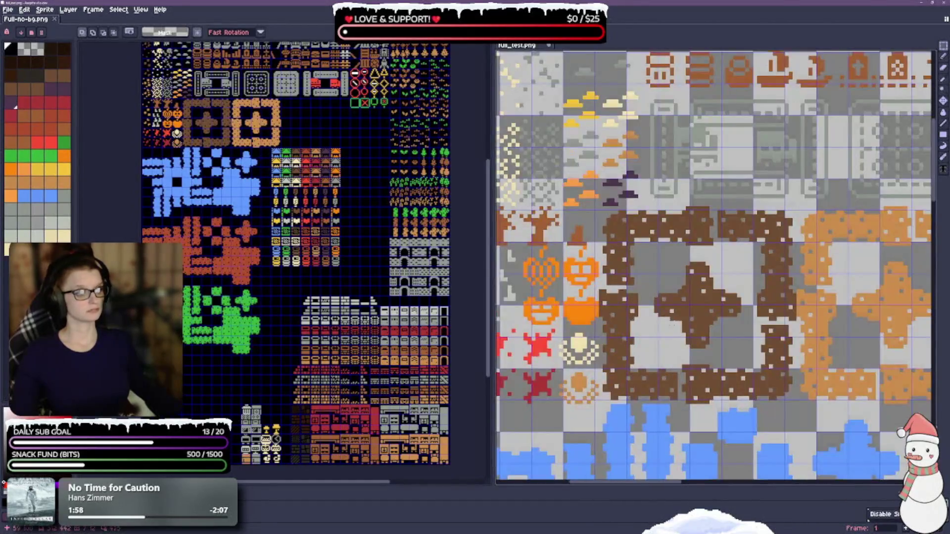
scroll(676, 320, down, 3)
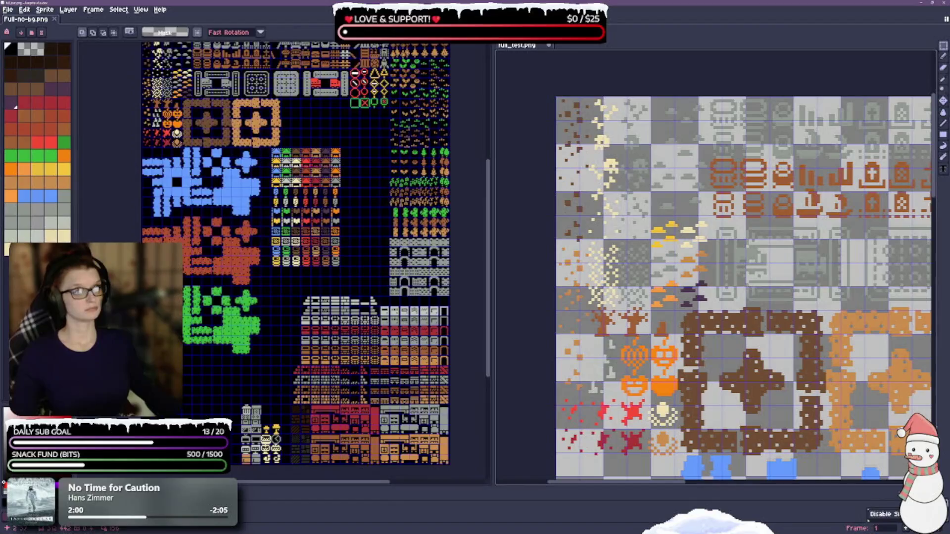
click(142, 10)
Set the 8×8 grid's X offset to 1 in Grid Settings and confirm
mouse_move(210, 69)
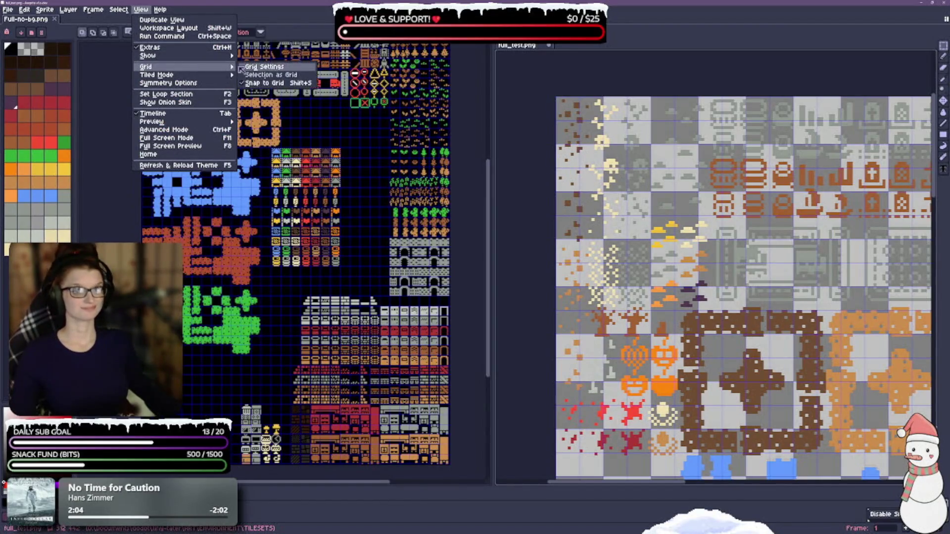
click(242, 67)
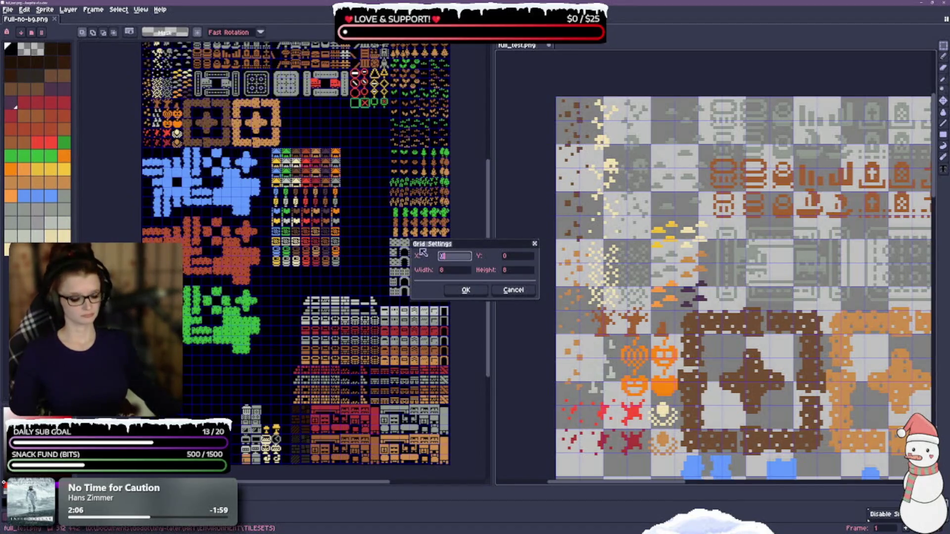
text(1)
key(Tab)
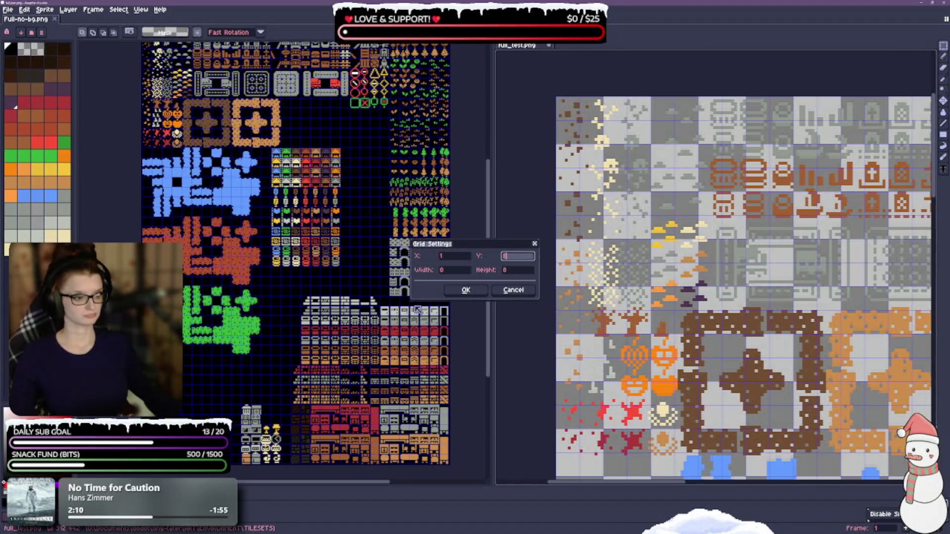
text(1)
click(458, 290)
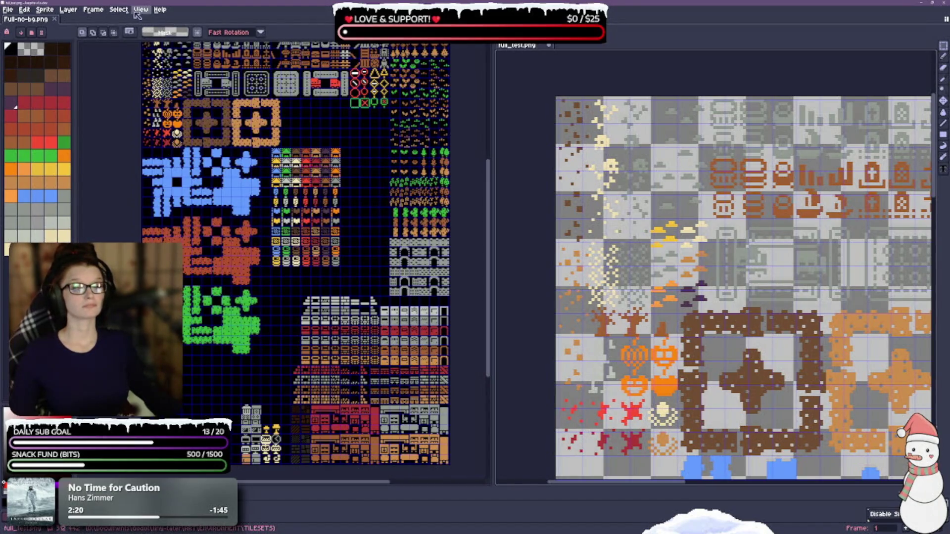
Leave the View menu, switch to the Full-no-bg.png editor, and reopen the View menu there
click(139, 10)
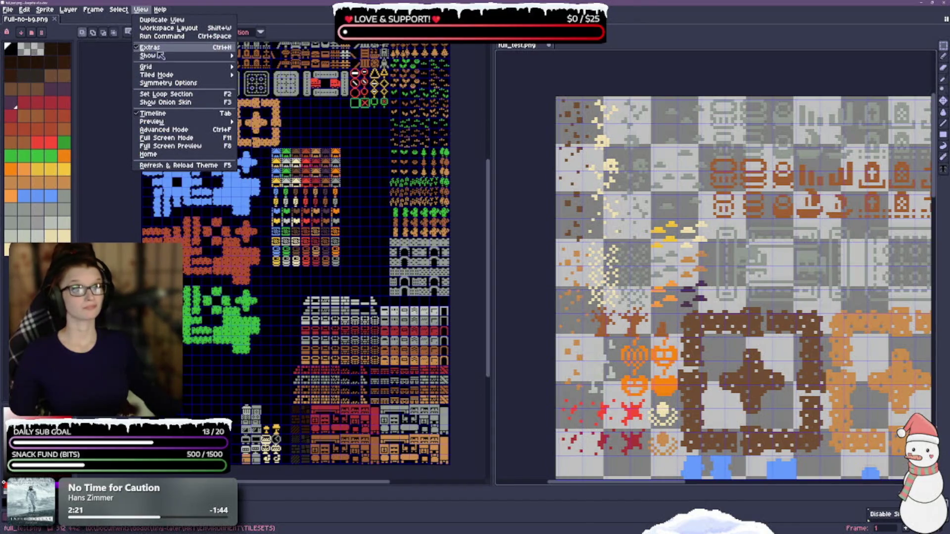
mouse_move(161, 57)
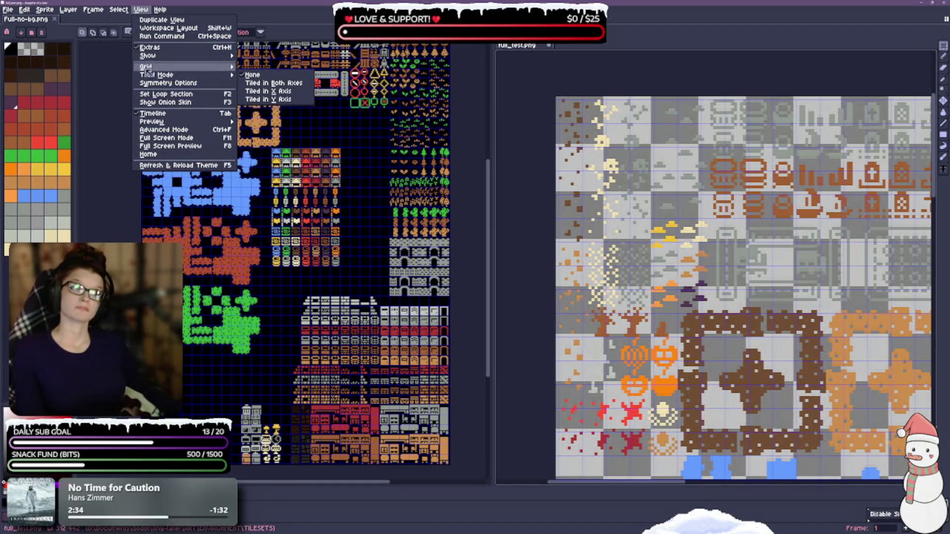
mouse_move(188, 77)
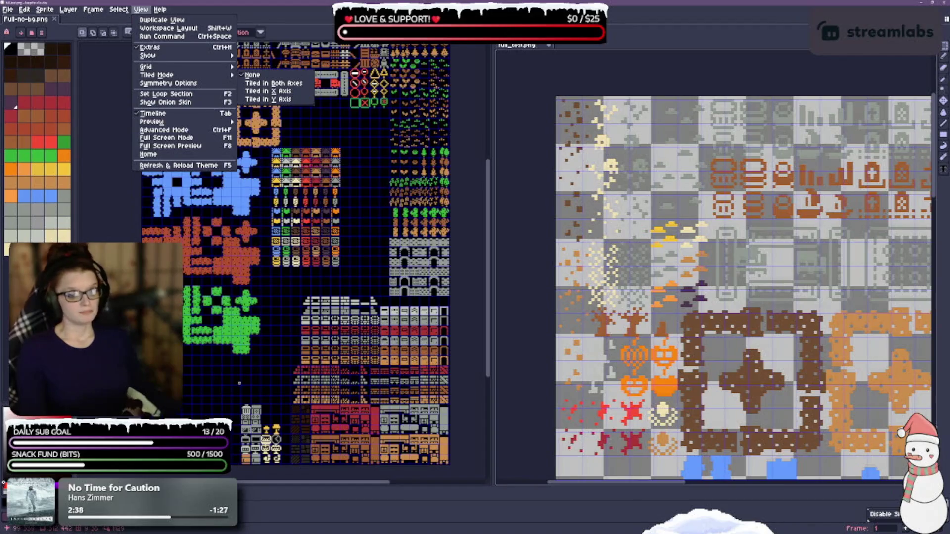
key(Escape)
key(ctrl+z)
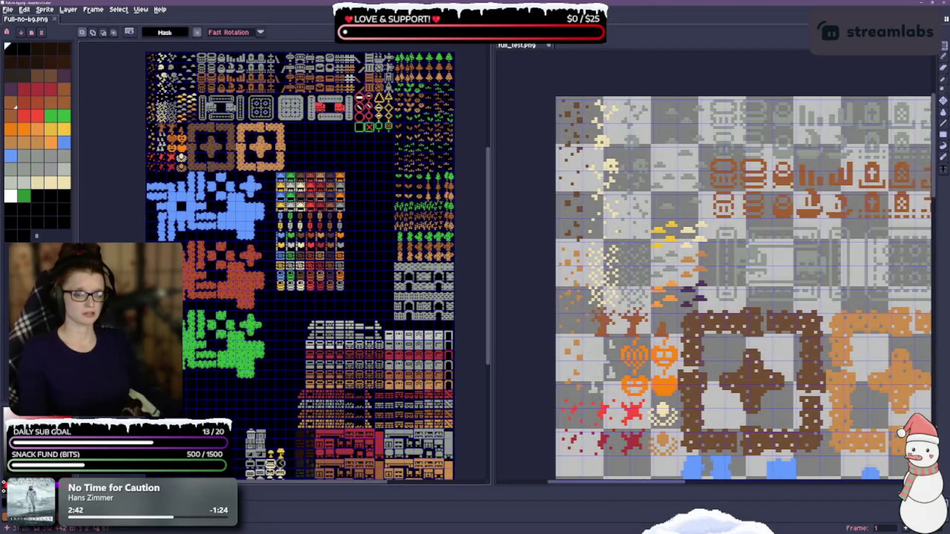
click(140, 9)
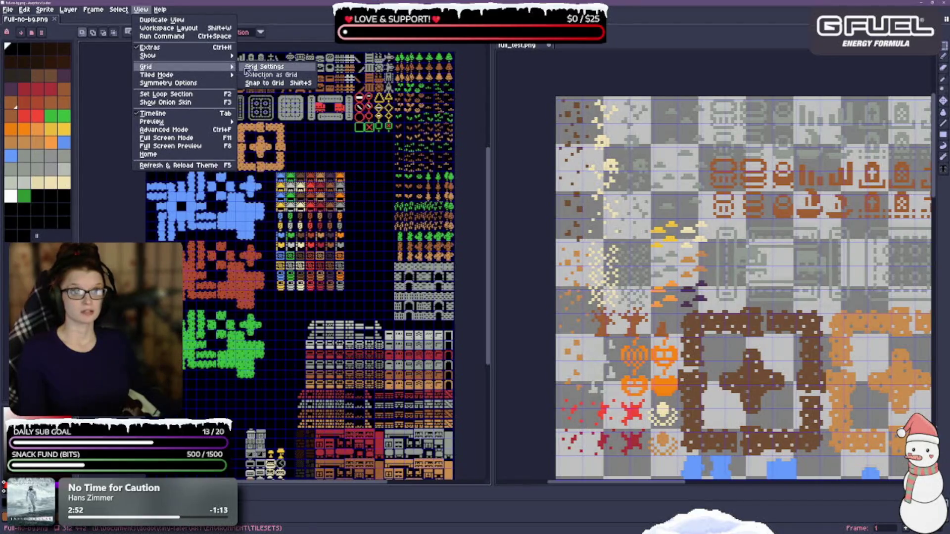
Nudge the full_test.png view slightly, then bring up its Grid Settings dialog
click(252, 67)
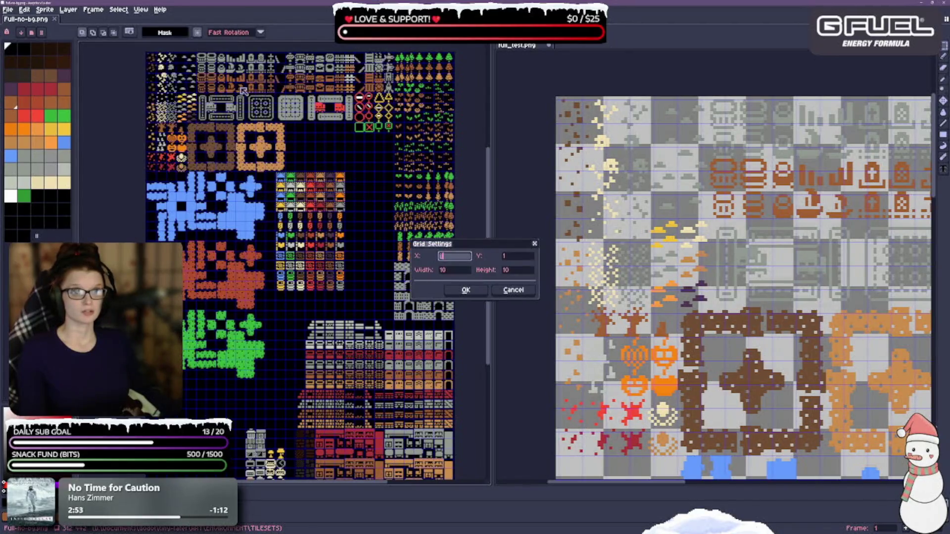
click(513, 291)
drag(742, 284, 737, 274)
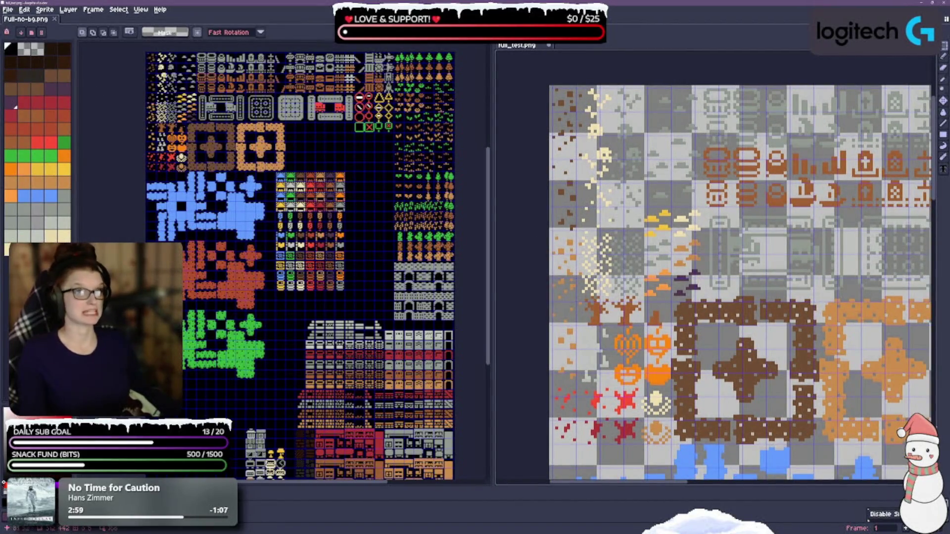
click(140, 10)
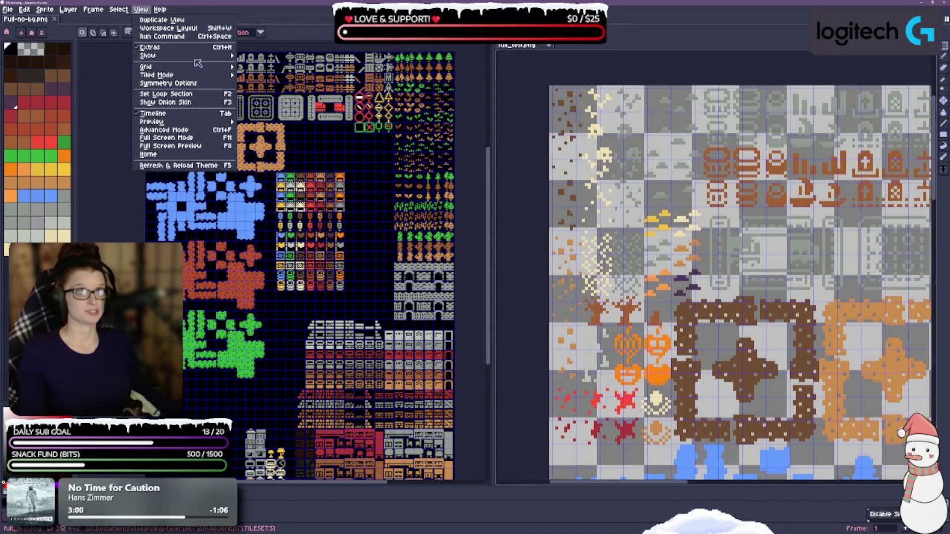
click(266, 67)
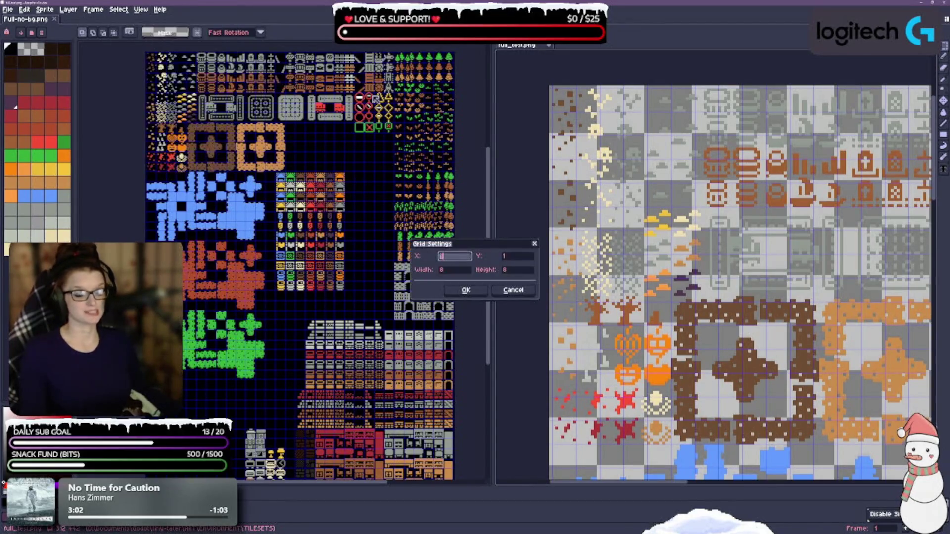
Set the grid offset to X 1, Y 1 and the size to 10×10, then apply
text(1)
key(Tab)
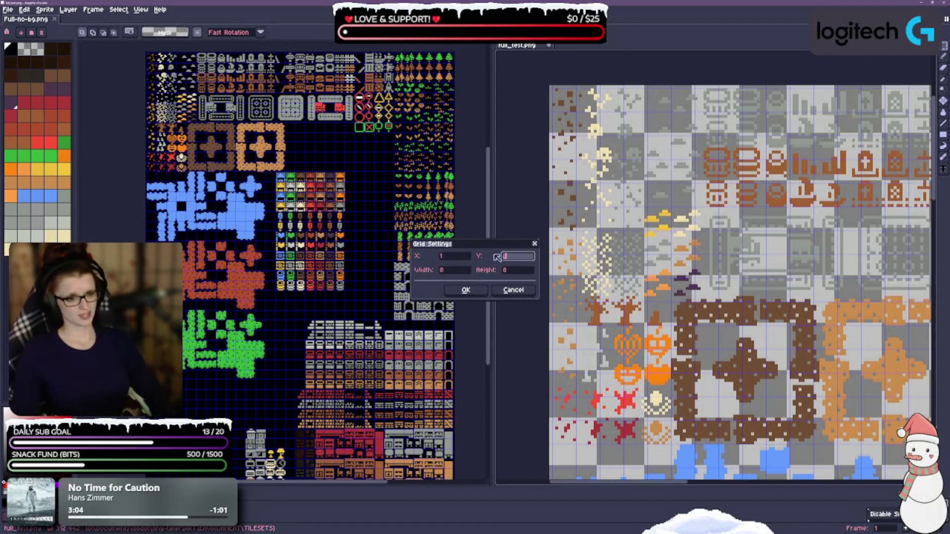
key(Tab)
text(10)
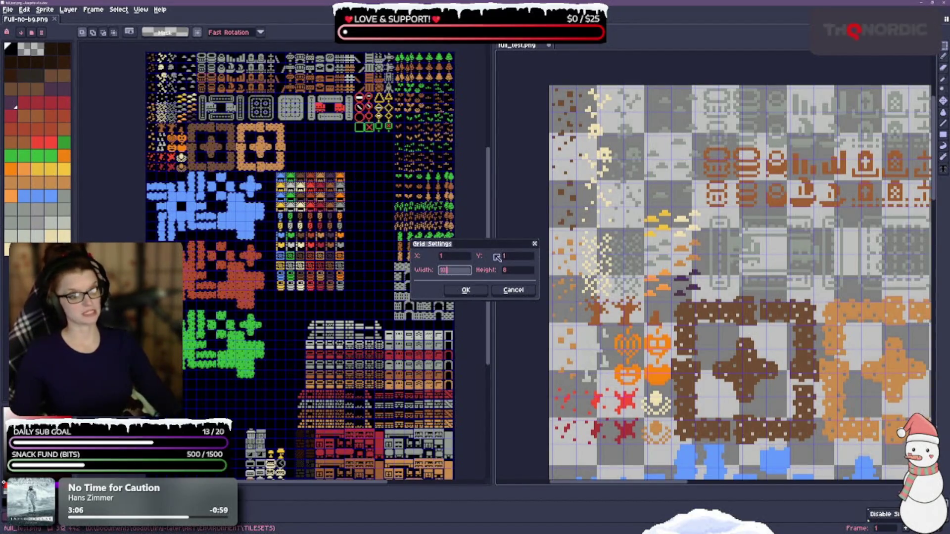
key(Tab)
text(10)
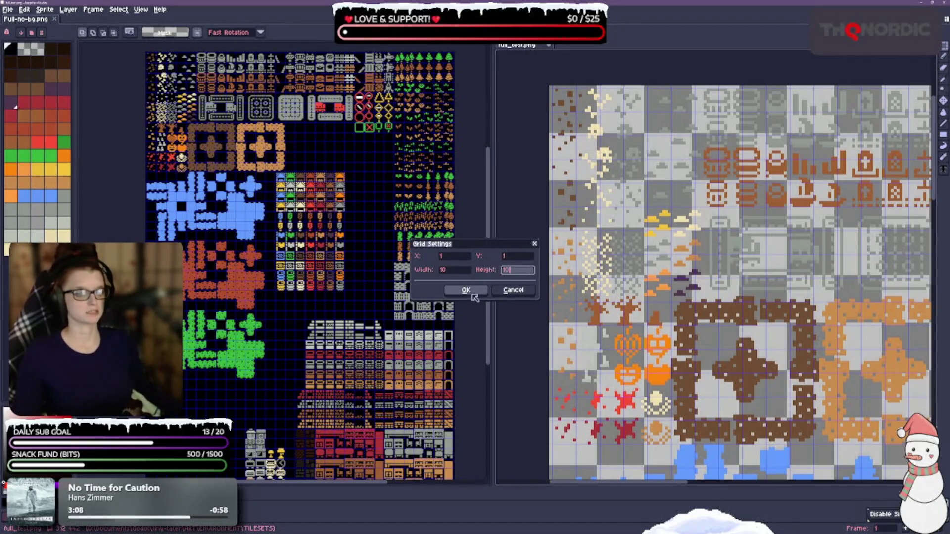
click(470, 293)
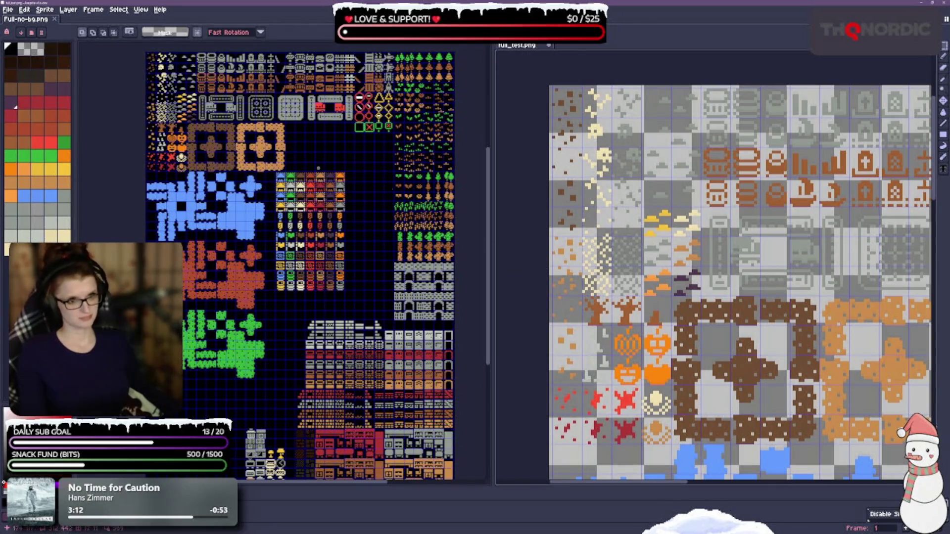
Save full_test.png with its new grid settings
scroll(735, 277, down, 1)
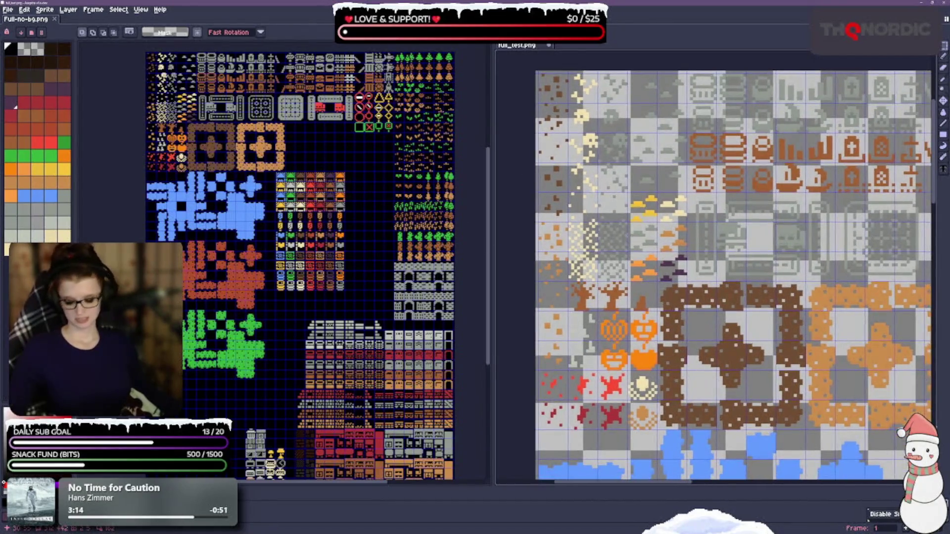
key(ctrl+s)
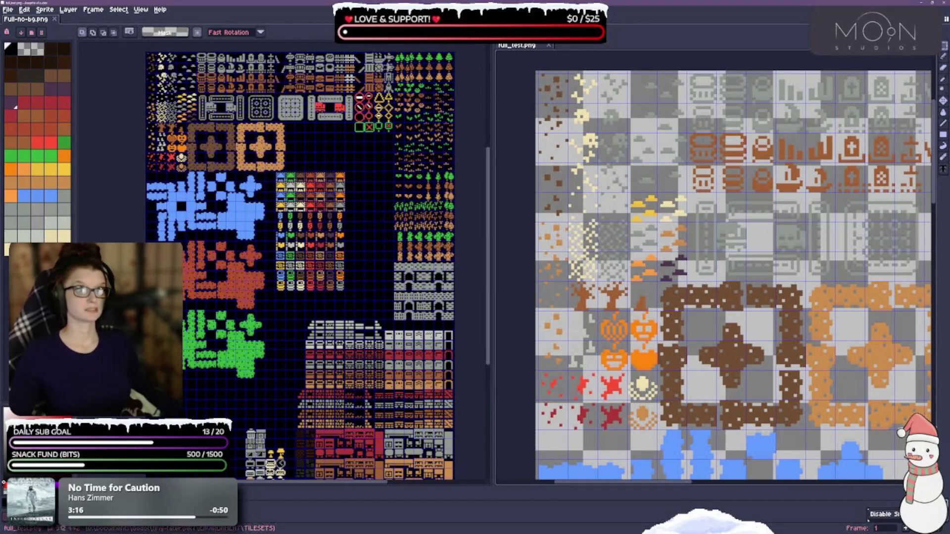
scroll(731, 271, down, 1)
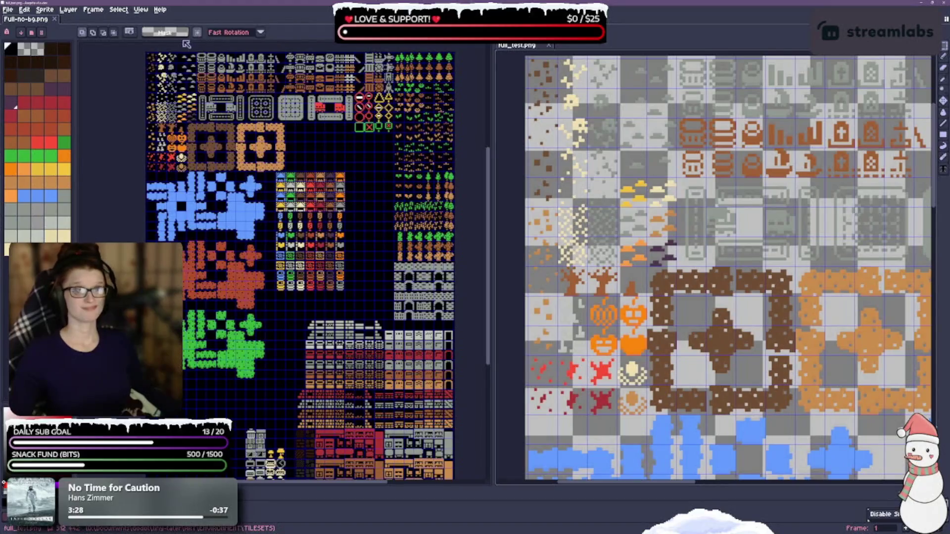
click(176, 34)
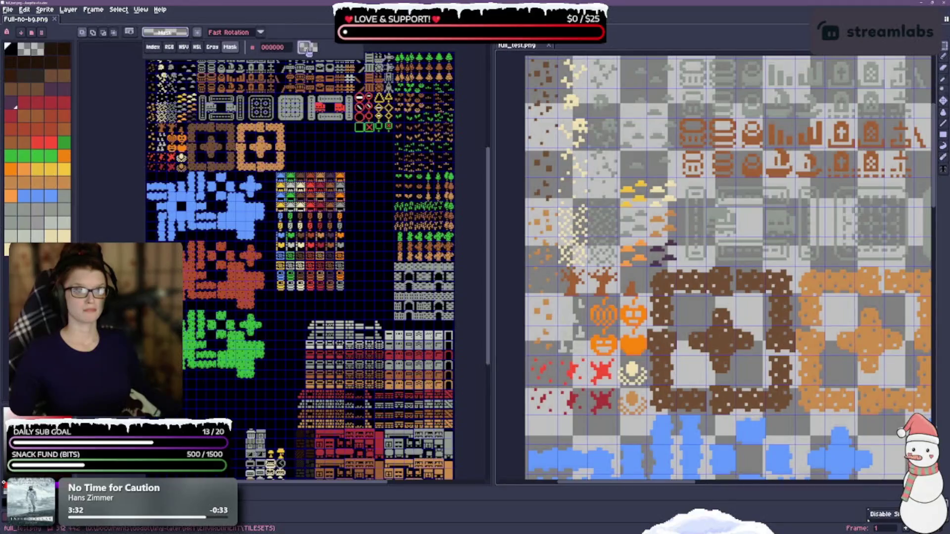
click(287, 48)
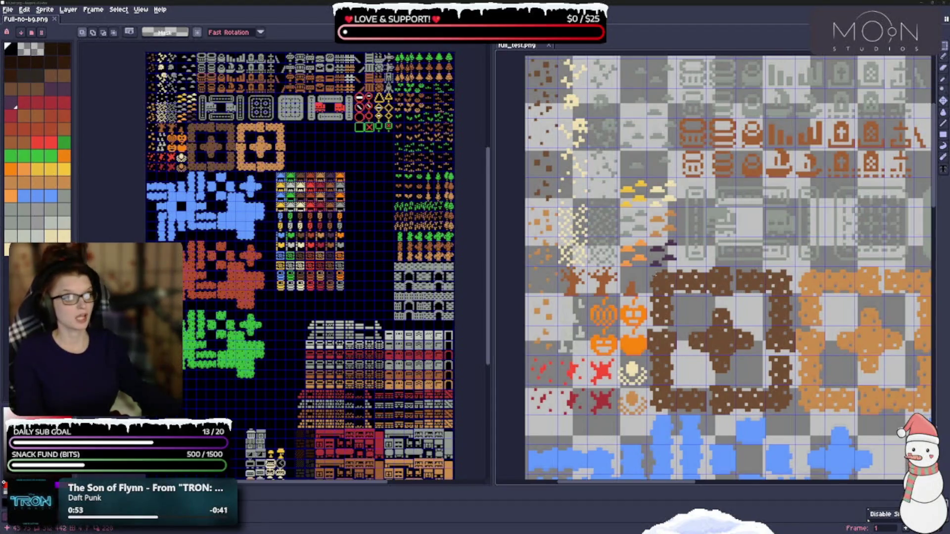
Drag the splitter left to widen the full_test.png pane and zoom out to show its whole tilesheet
drag(733, 277, 714, 275)
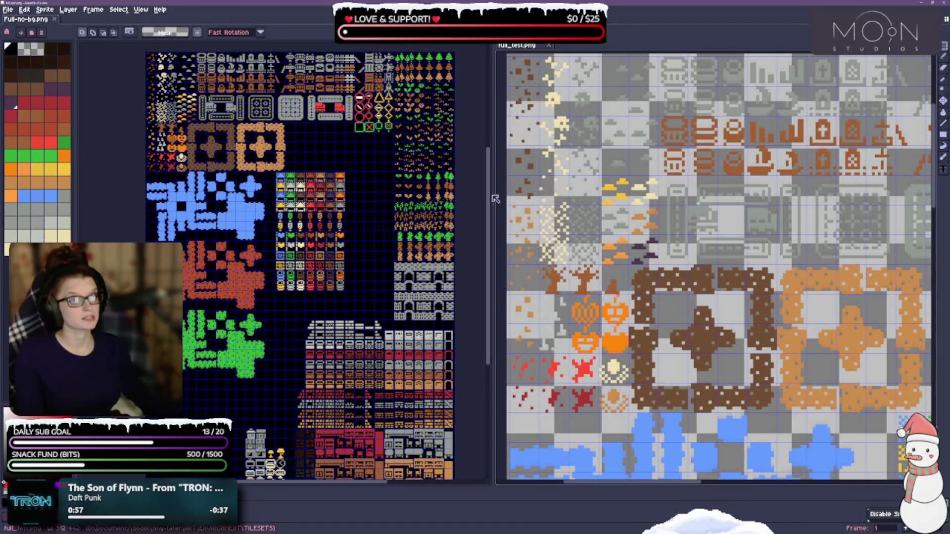
drag(498, 237, 353, 237)
scroll(737, 275, down, 4)
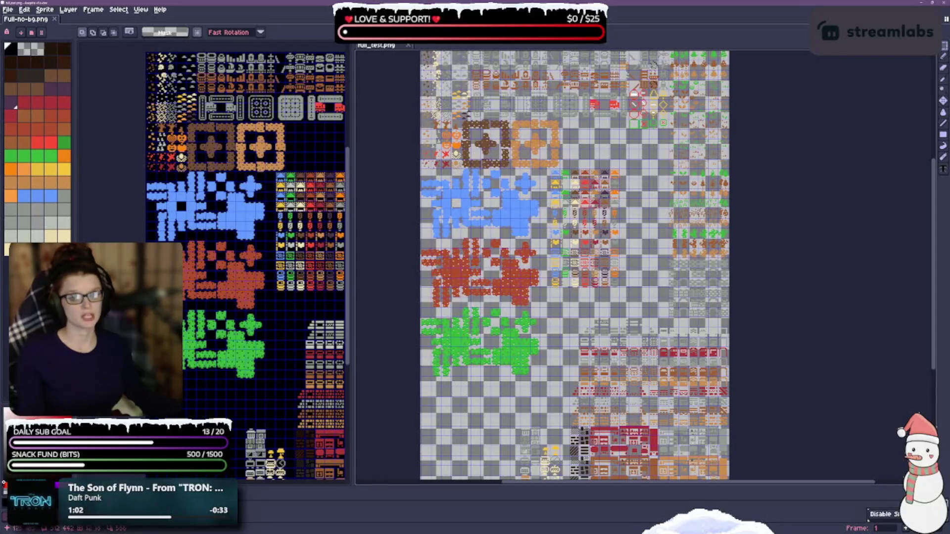
click(21, 33)
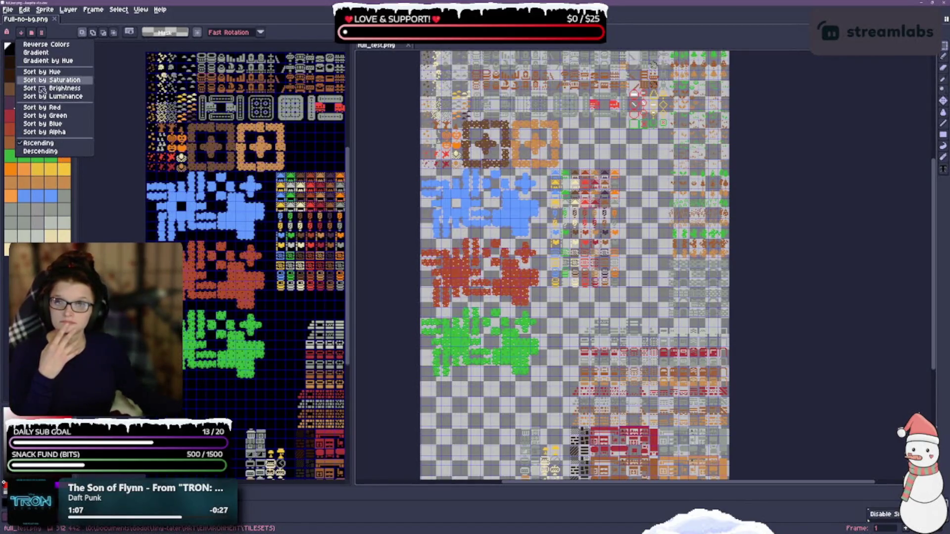
click(32, 33)
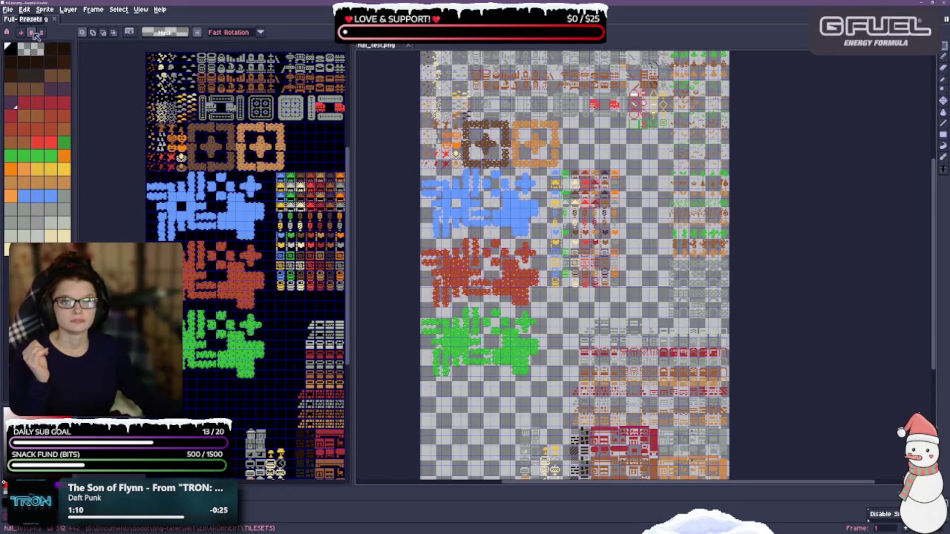
click(33, 32)
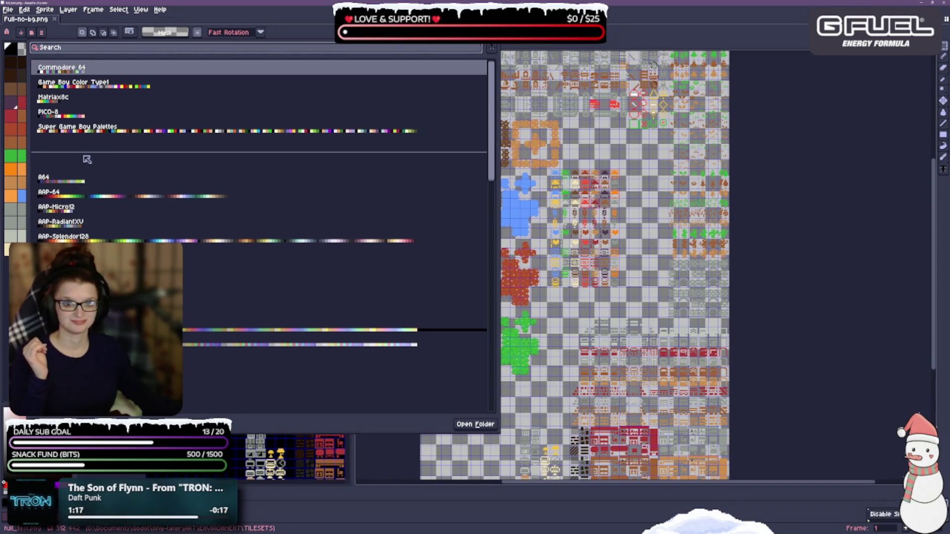
click(62, 117)
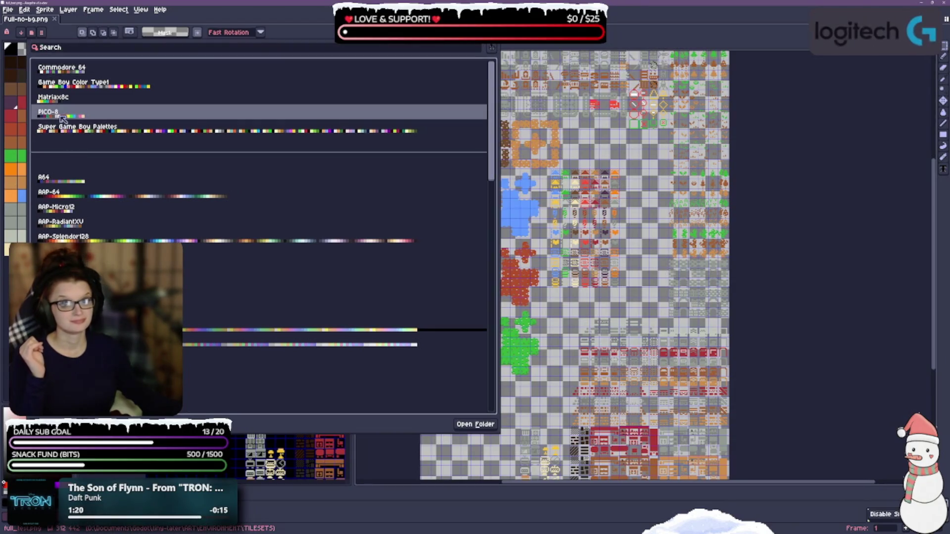
click(62, 118)
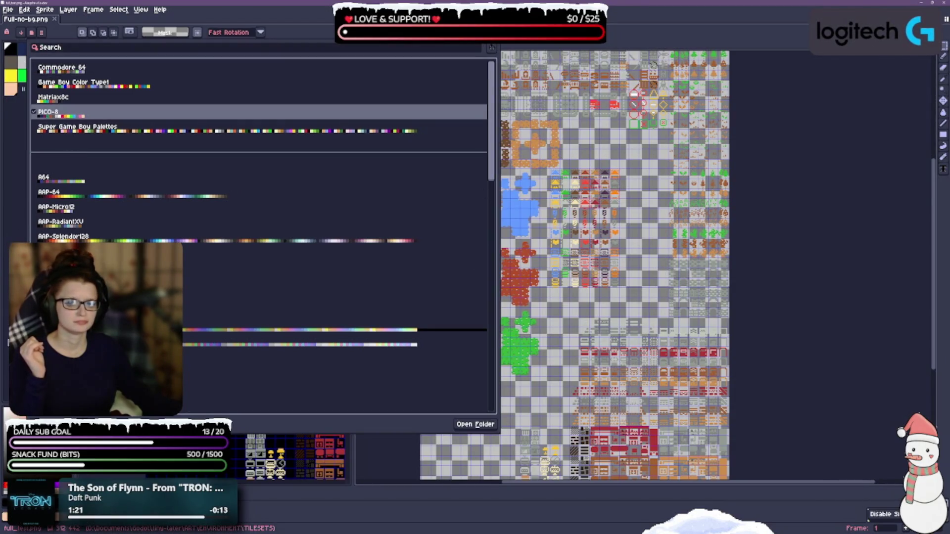
key(Escape)
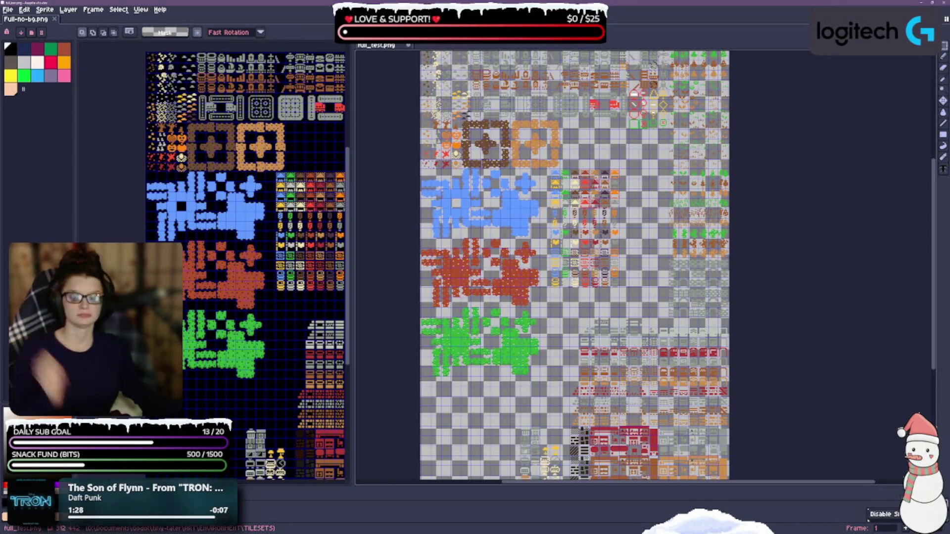
key(ctrl+z)
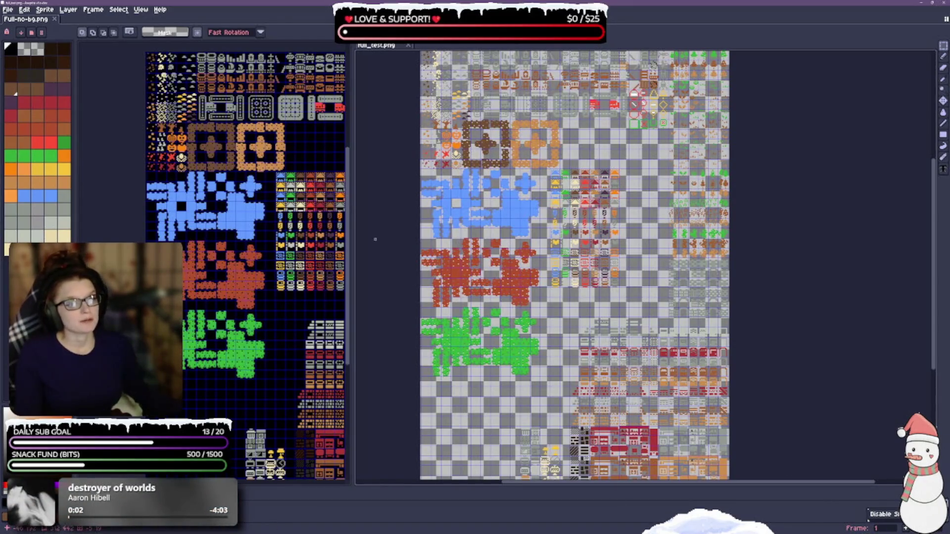
Close full_test.png, recenter the Full-no-bg.png canvas, and save Full-no-bg.png
click(408, 45)
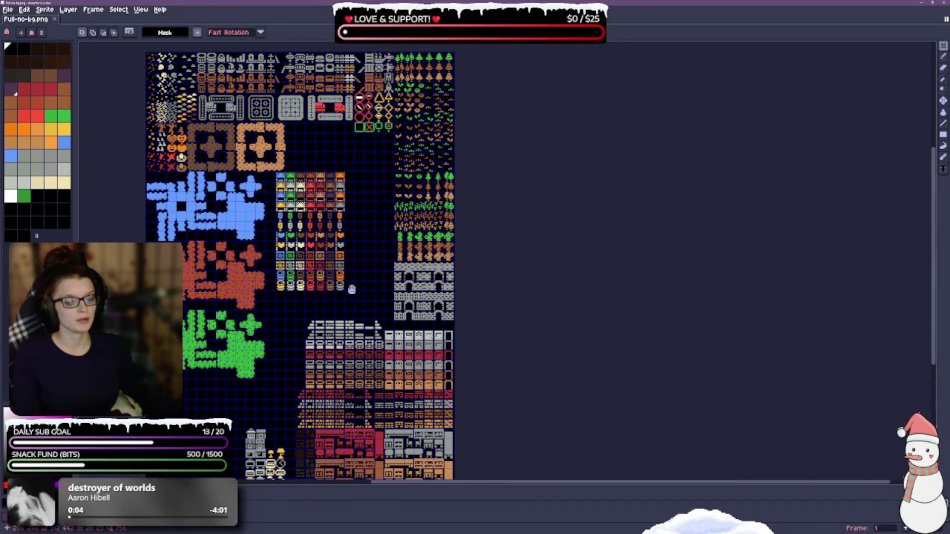
drag(352, 290, 601, 341)
scroll(715, 337, down, 3)
scroll(716, 336, right, 3)
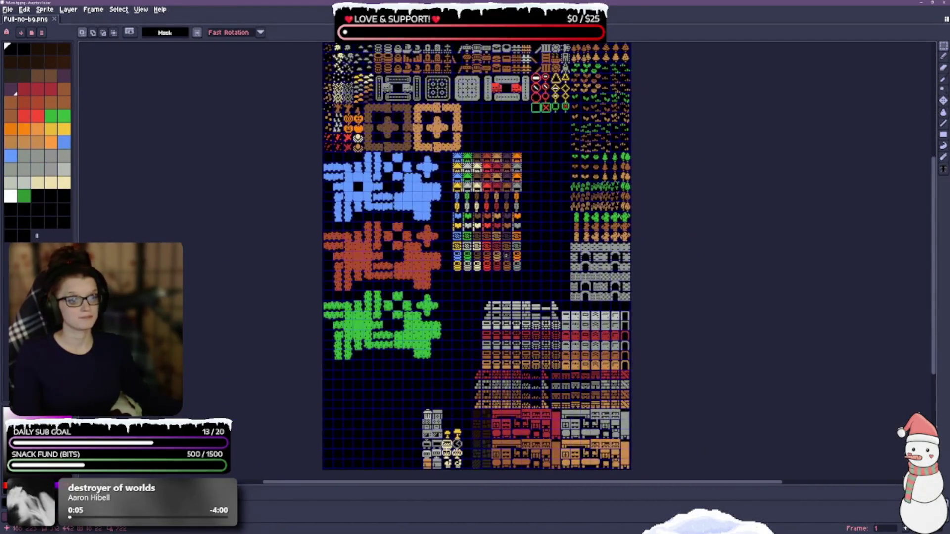
key(ctrl+s)
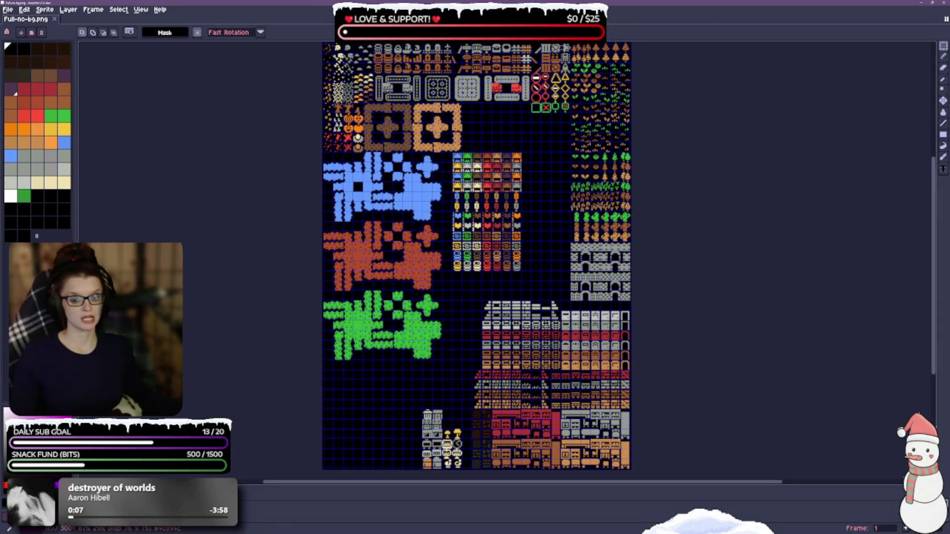